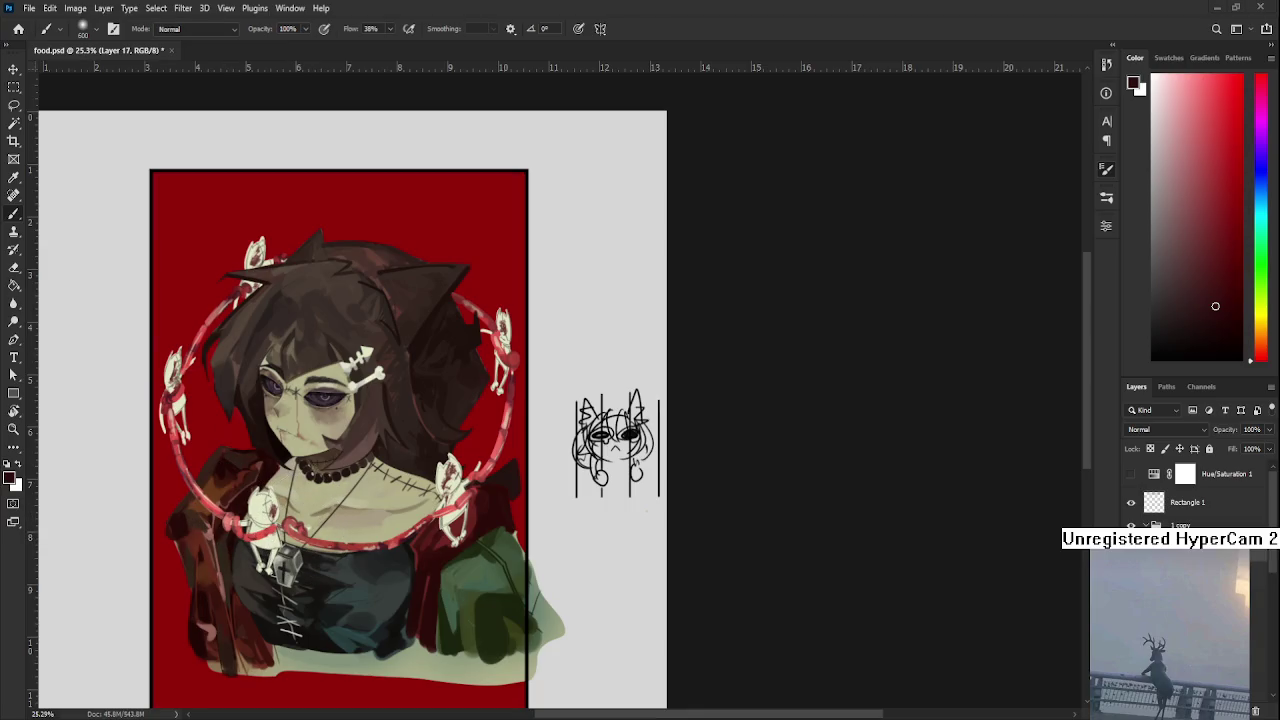
Zoom in on the painting and switch to the Eraser
{"action": "scroll", "coordinate": [285, 560], "scroll_direction": "up", "scroll_amount": 3}
{"action": "scroll", "coordinate": [285, 560], "scroll_direction": "up", "scroll_amount": 2}
{"action": "key", "text": "e"}
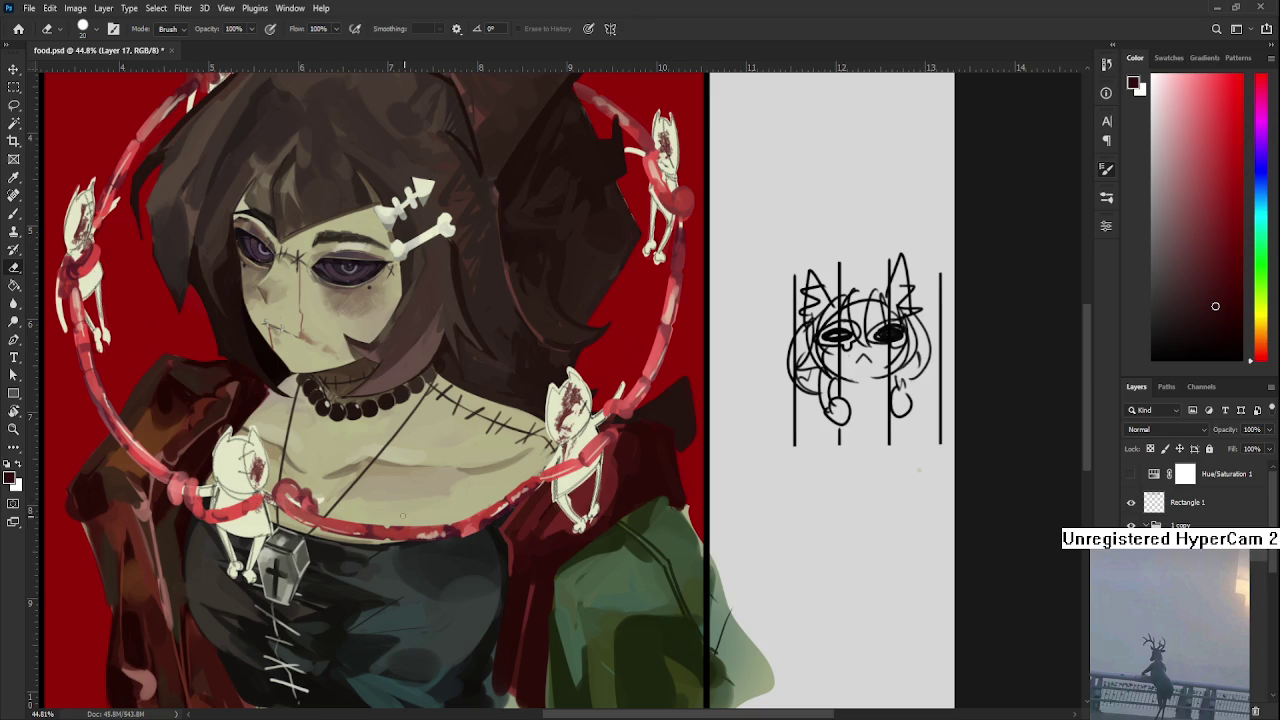
{"action": "scroll", "coordinate": [390, 560], "scroll_direction": "up", "scroll_amount": 2}
{"action": "scroll", "coordinate": [390, 560], "scroll_direction": "left", "scroll_amount": 2}
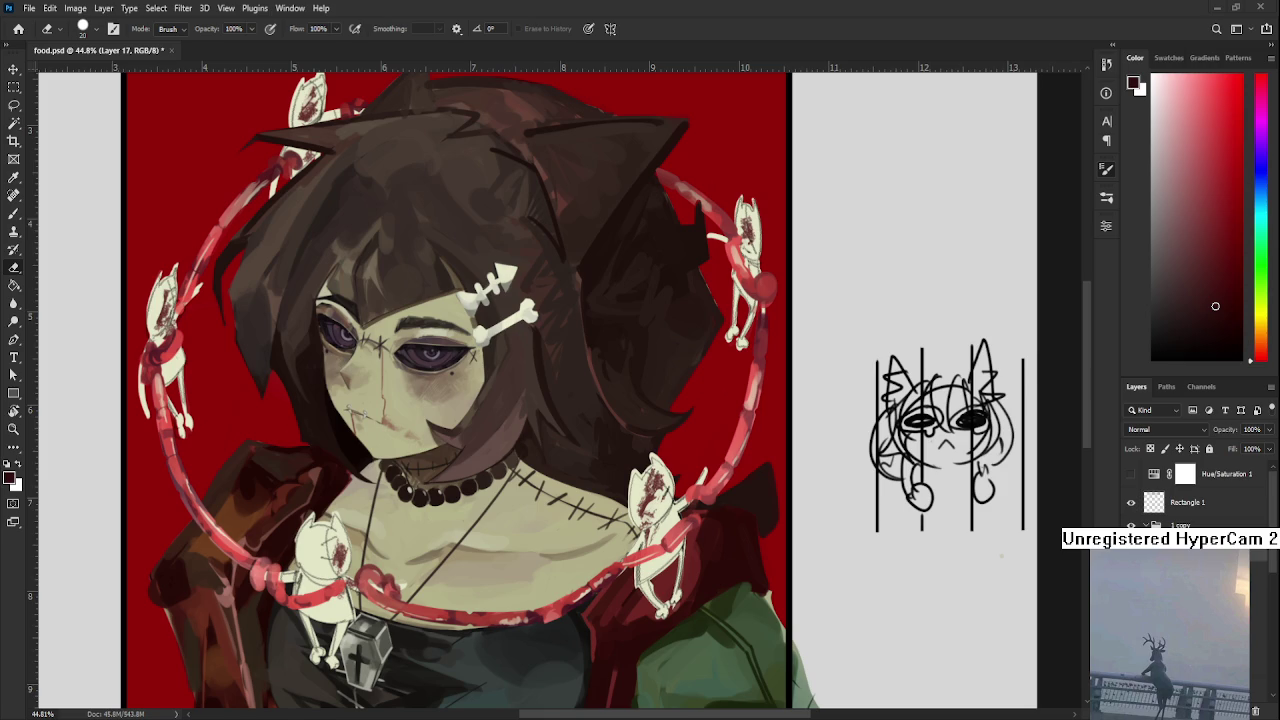
{"action": "scroll", "coordinate": [596, 609], "scroll_direction": "down", "scroll_amount": 2}
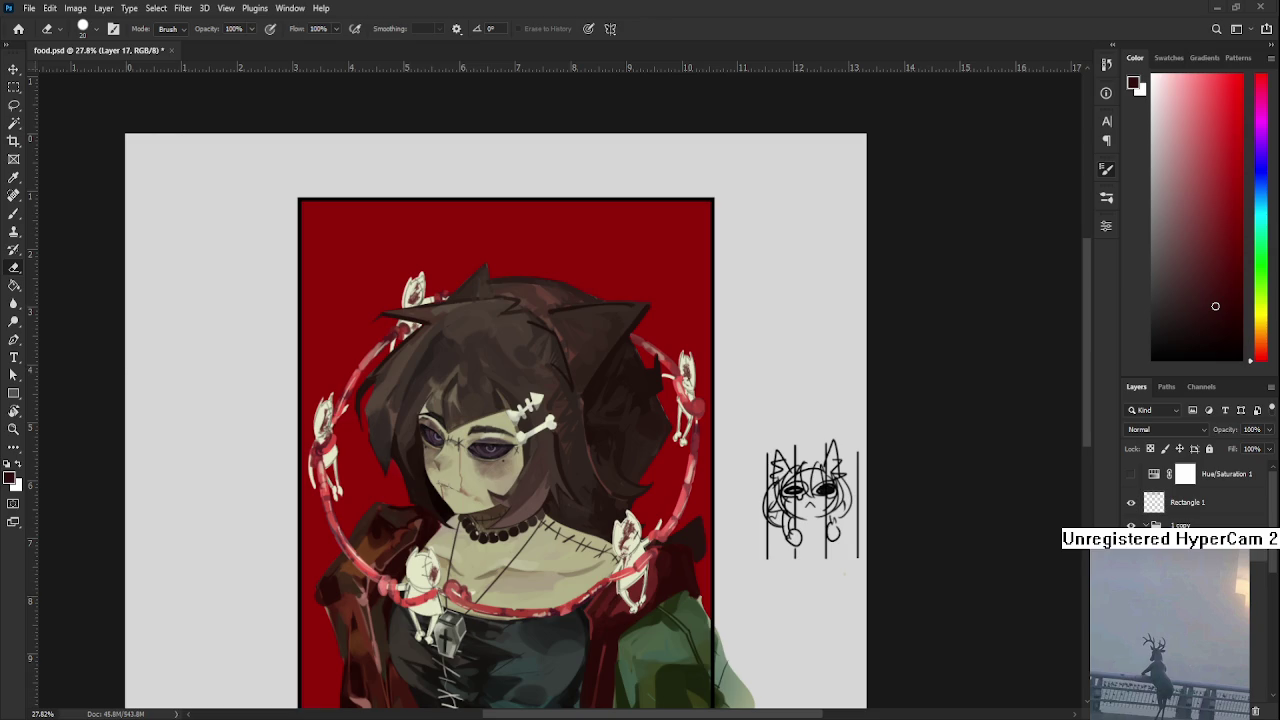
{"action": "scroll", "coordinate": [456, 357], "scroll_direction": "up", "scroll_amount": 1}
{"action": "scroll", "coordinate": [456, 357], "scroll_direction": "up", "scroll_amount": 1}
{"action": "scroll", "coordinate": [678, 510], "scroll_direction": "down", "scroll_amount": 1}
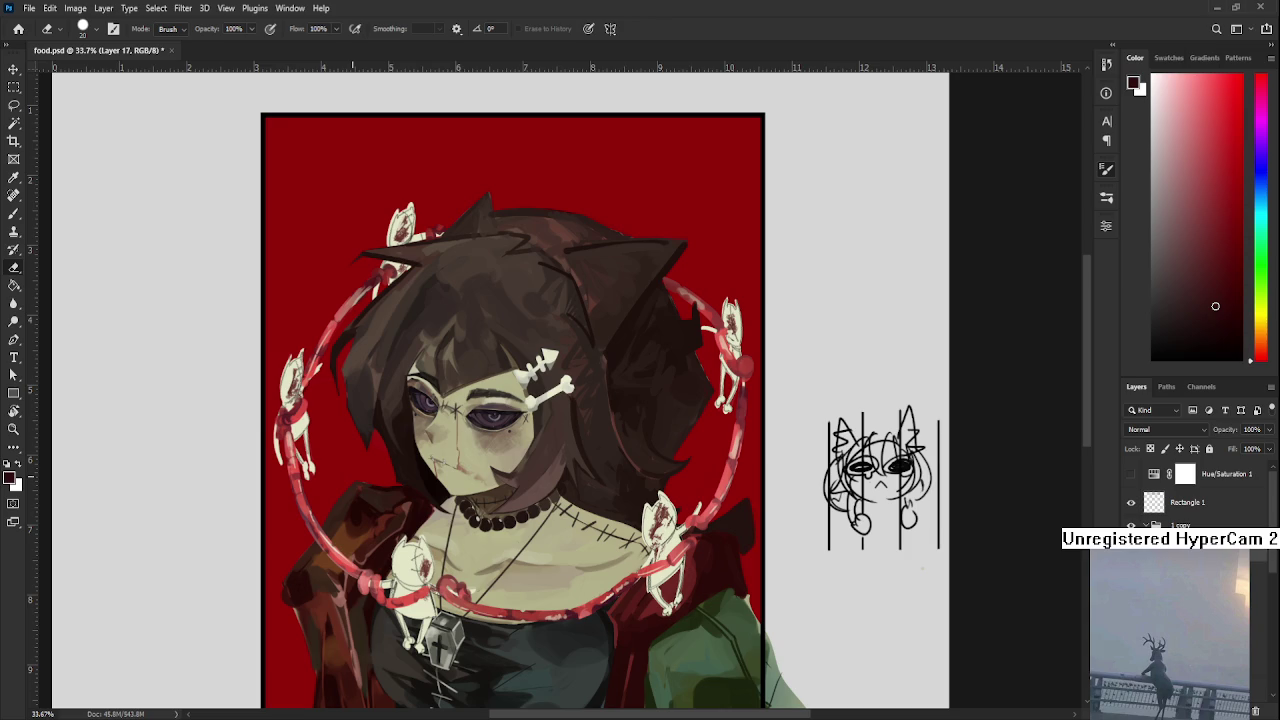
{"action": "scroll", "coordinate": [380, 458], "scroll_direction": "up", "scroll_amount": 1}
Pan across the chest, ring and head, then return to the Brush at 38% flow
{"action": "mouse_move", "coordinate": [540, 502]}
{"action": "left_mouse_down"}
{"action": "mouse_move", "coordinate": [540, 583]}
{"action": "mouse_move", "coordinate": [566, 570]}
{"action": "left_mouse_up"}
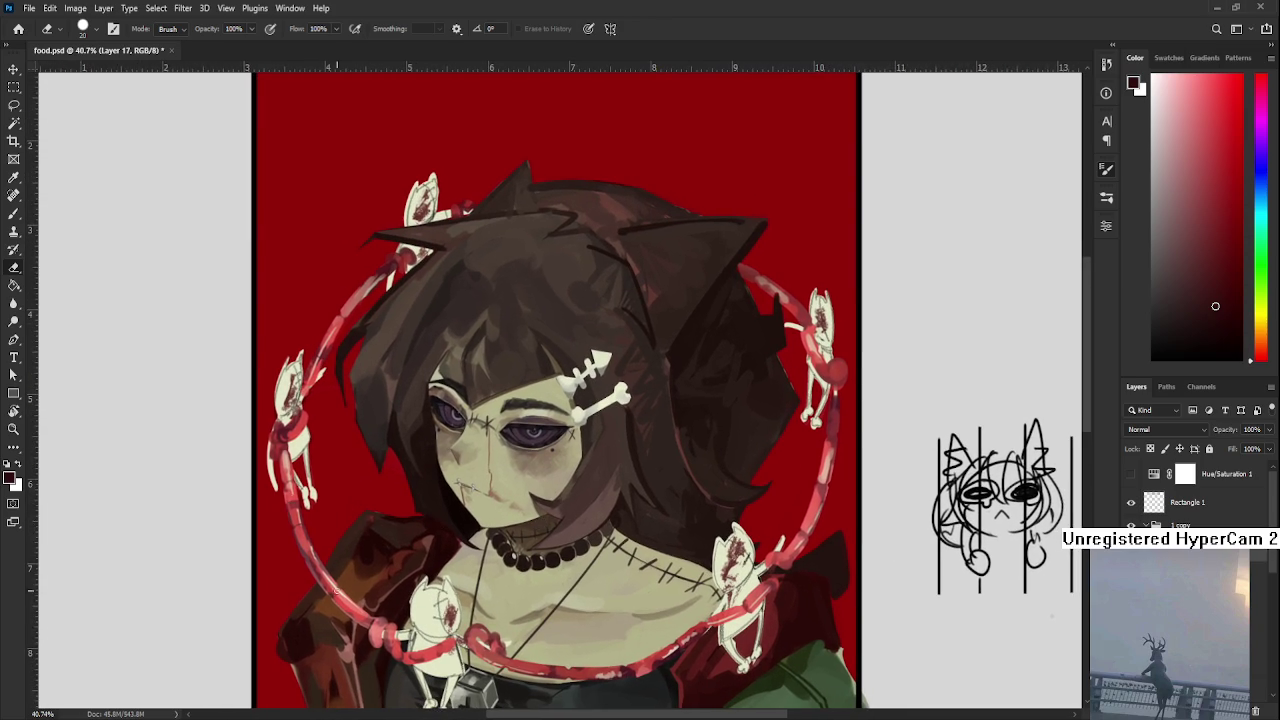
{"action": "left_click_drag", "start_coordinate": [336, 592], "coordinate": [334, 560]}
{"action": "scroll", "coordinate": [334, 560], "scroll_direction": "up", "scroll_amount": 1}
{"action": "scroll", "coordinate": [334, 560], "scroll_direction": "up", "scroll_amount": 1}
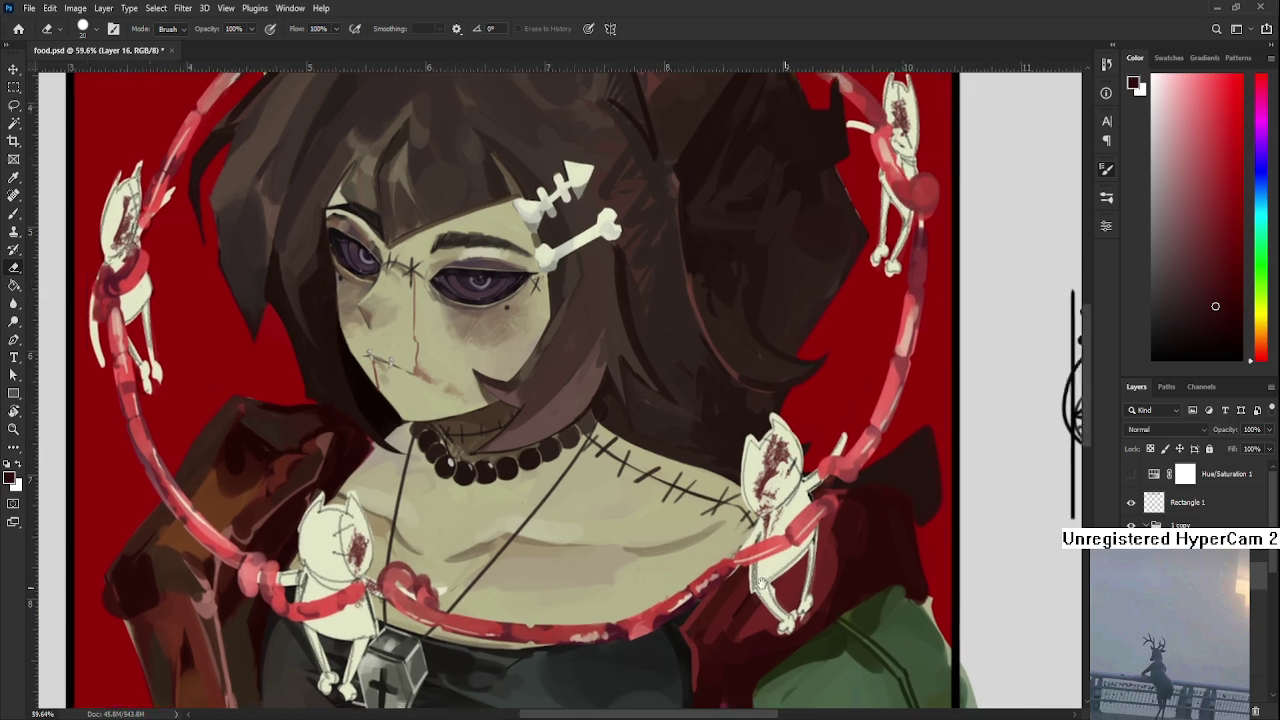
{"action": "left_click_drag", "start_coordinate": [1100, 572], "coordinate": [994, 556]}
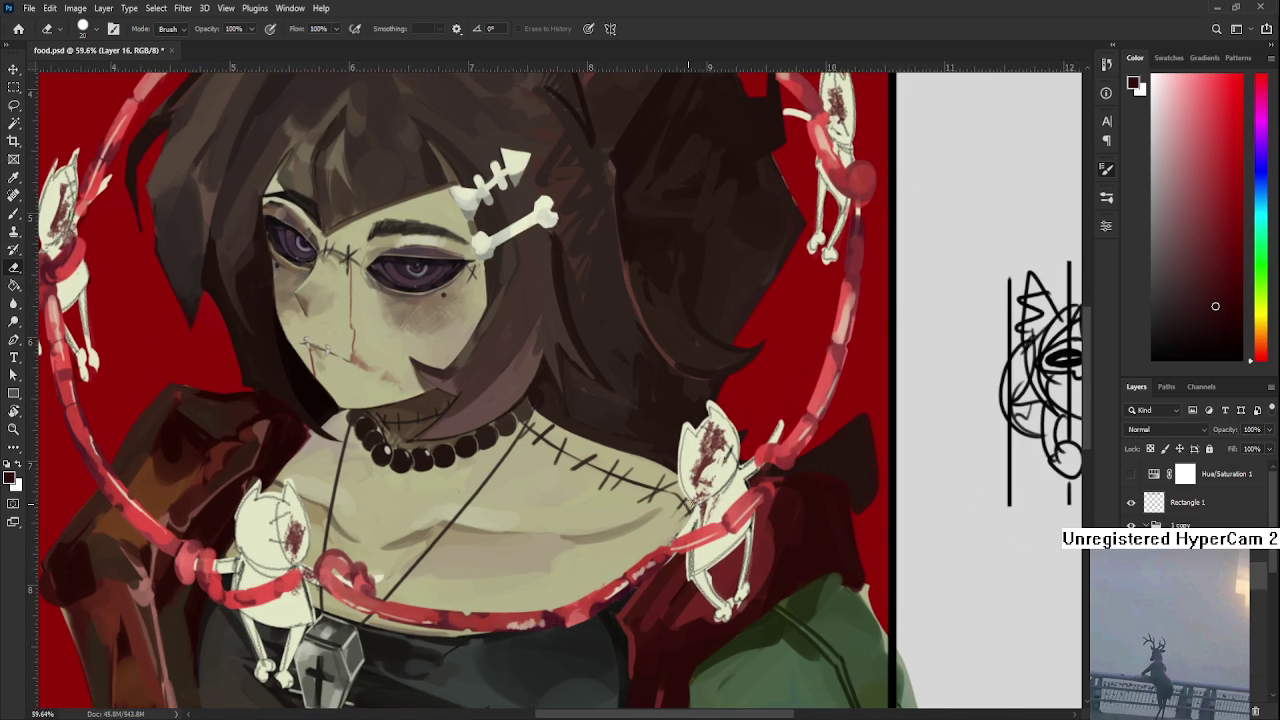
{"action": "key", "text": "b"}
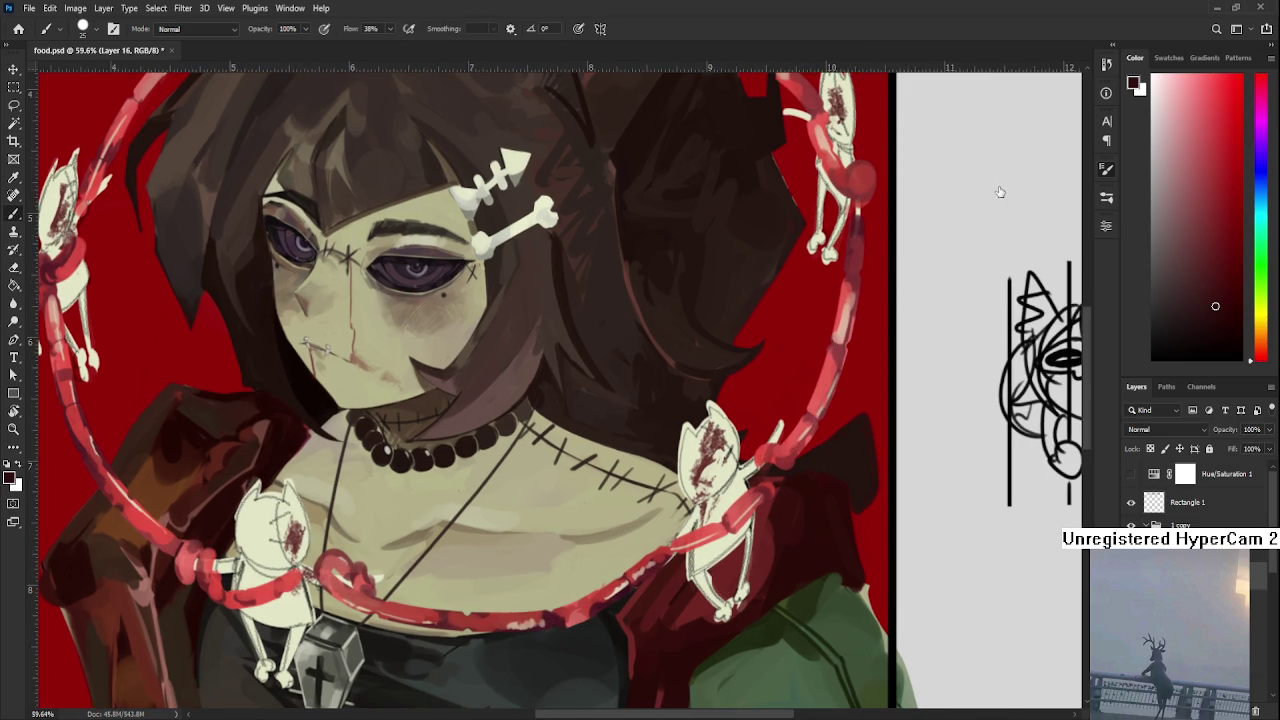
{"action": "scroll", "coordinate": [600, 490], "scroll_direction": "down", "scroll_amount": 3}
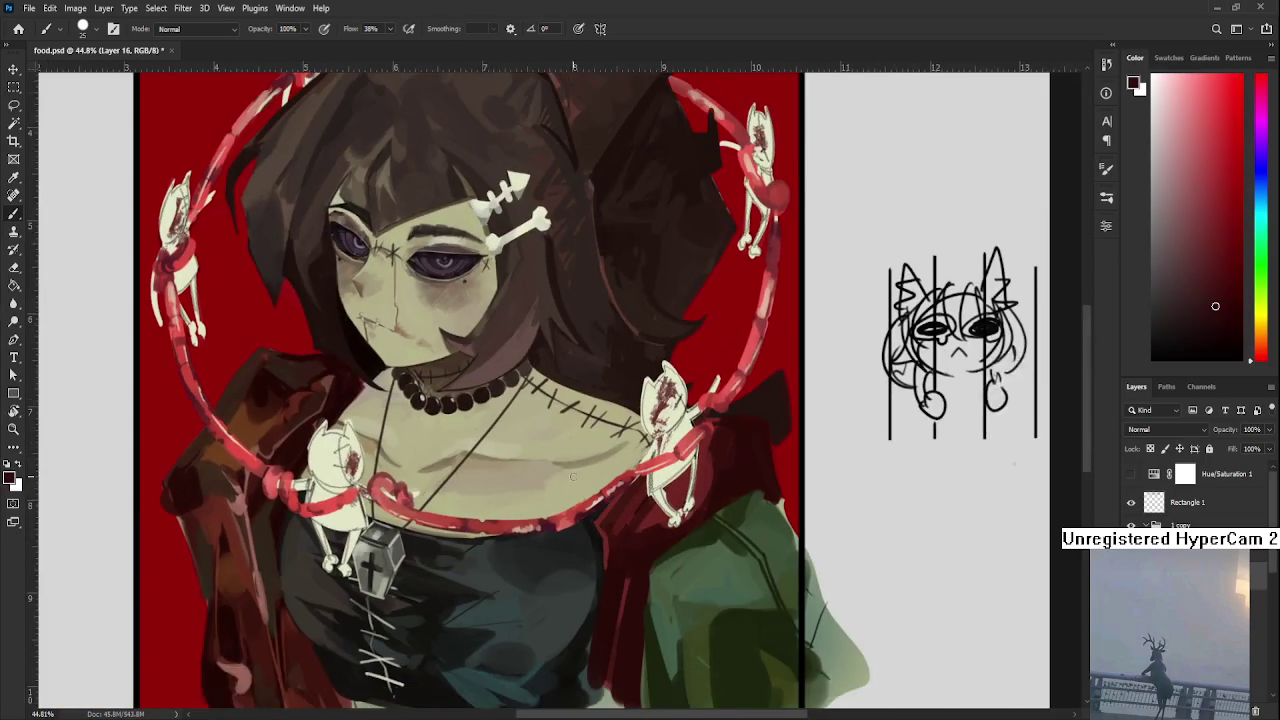
{"action": "left_click_drag", "start_coordinate": [573, 477], "coordinate": [566, 521]}
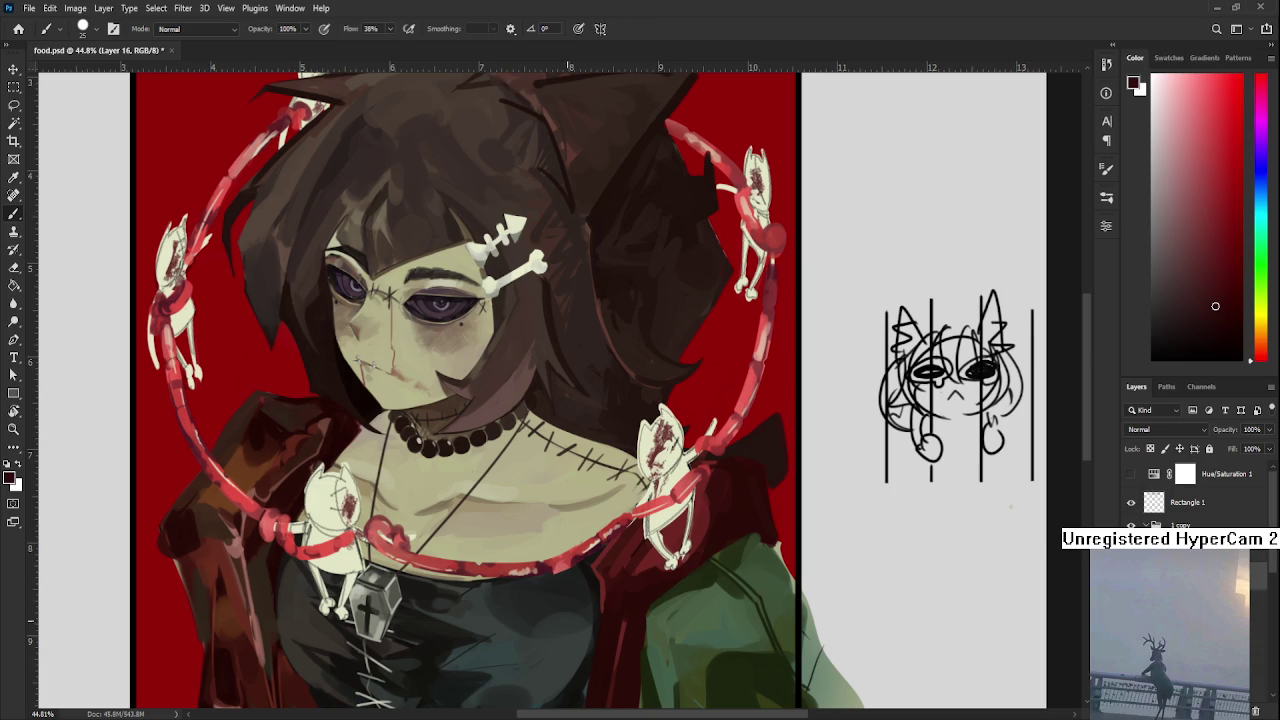
{"action": "scroll", "coordinate": [531, 591], "scroll_direction": "up", "scroll_amount": 3}
Sample reds, skin and pink from the lower chain and repaint it across the chest
{"action": "left_click", "coordinate": [500, 535], "text": "alt"}
{"action": "mouse_move", "coordinate": [500, 535]}
{"action": "left_mouse_down"}
{"action": "mouse_move", "coordinate": [492, 548]}
{"action": "mouse_move", "coordinate": [528, 552]}
{"action": "left_mouse_up"}
{"action": "left_click", "coordinate": [500, 530], "text": "alt"}
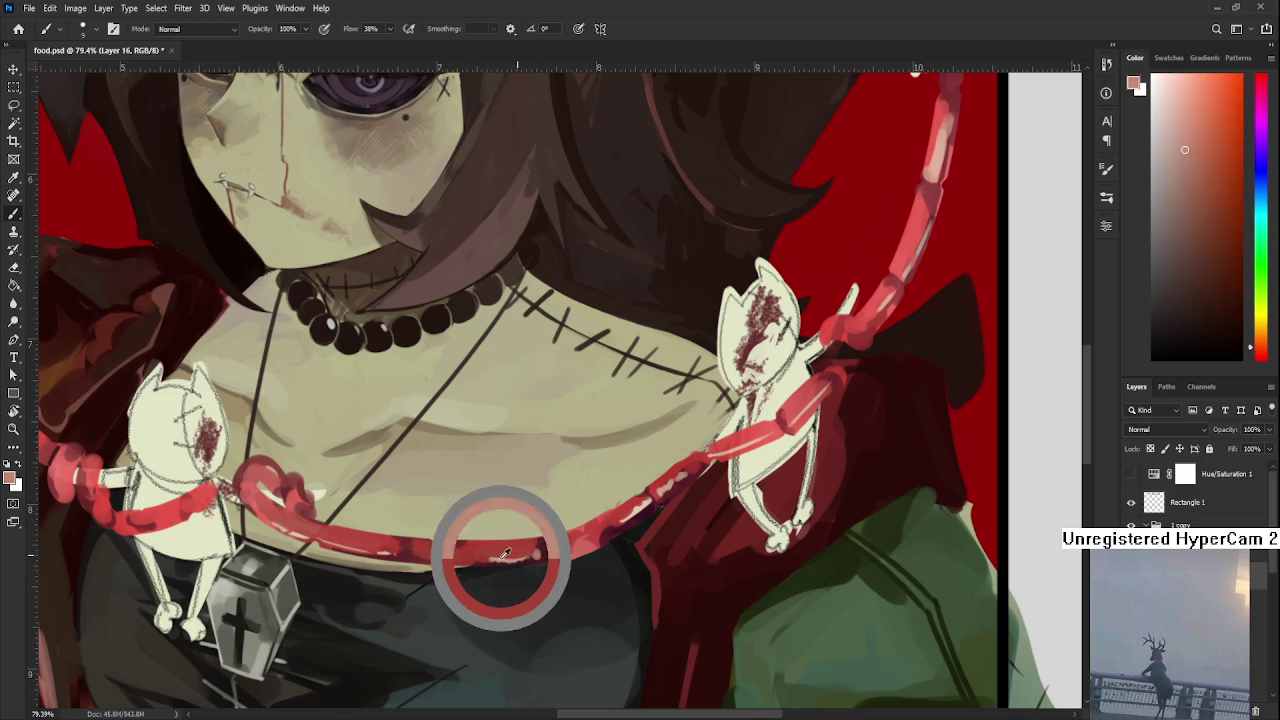
{"action": "left_click", "coordinate": [505, 535], "text": "alt"}
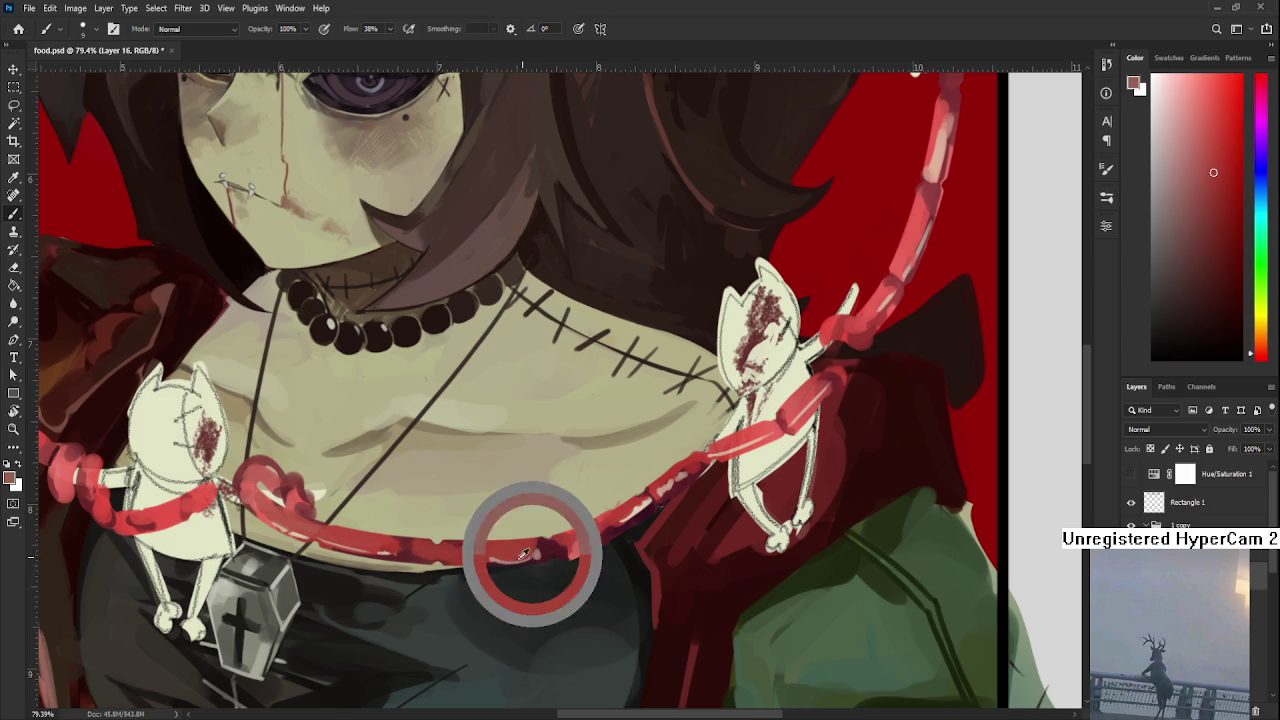
{"action": "left_click", "coordinate": [489, 550], "text": "alt"}
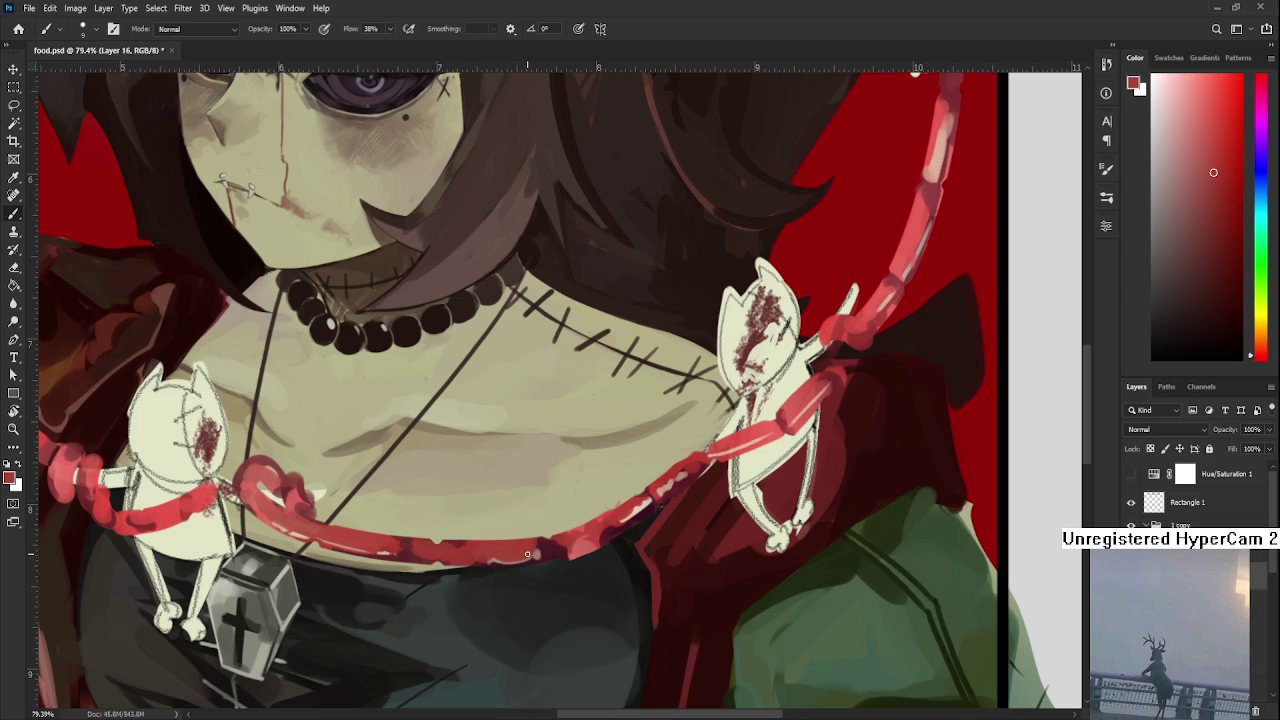
{"action": "left_click", "coordinate": [554, 539], "text": "alt"}
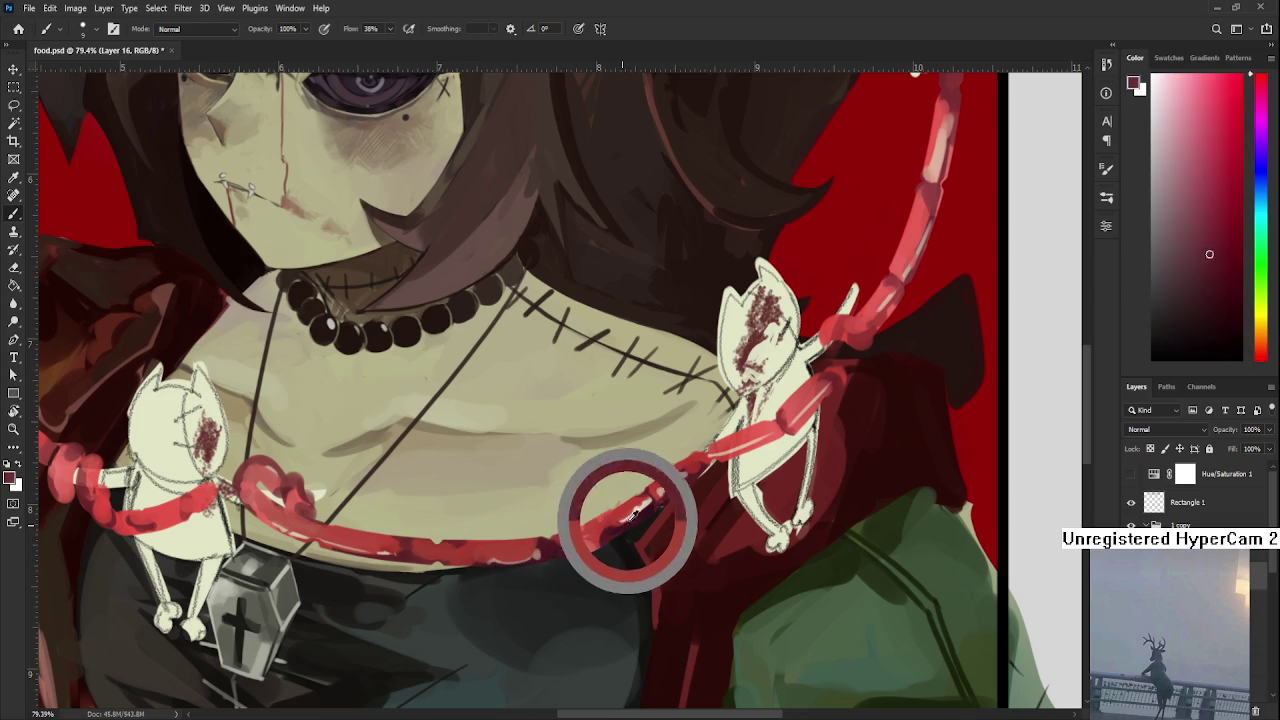
{"action": "left_click_drag", "start_coordinate": [554, 539], "coordinate": [484, 512]}
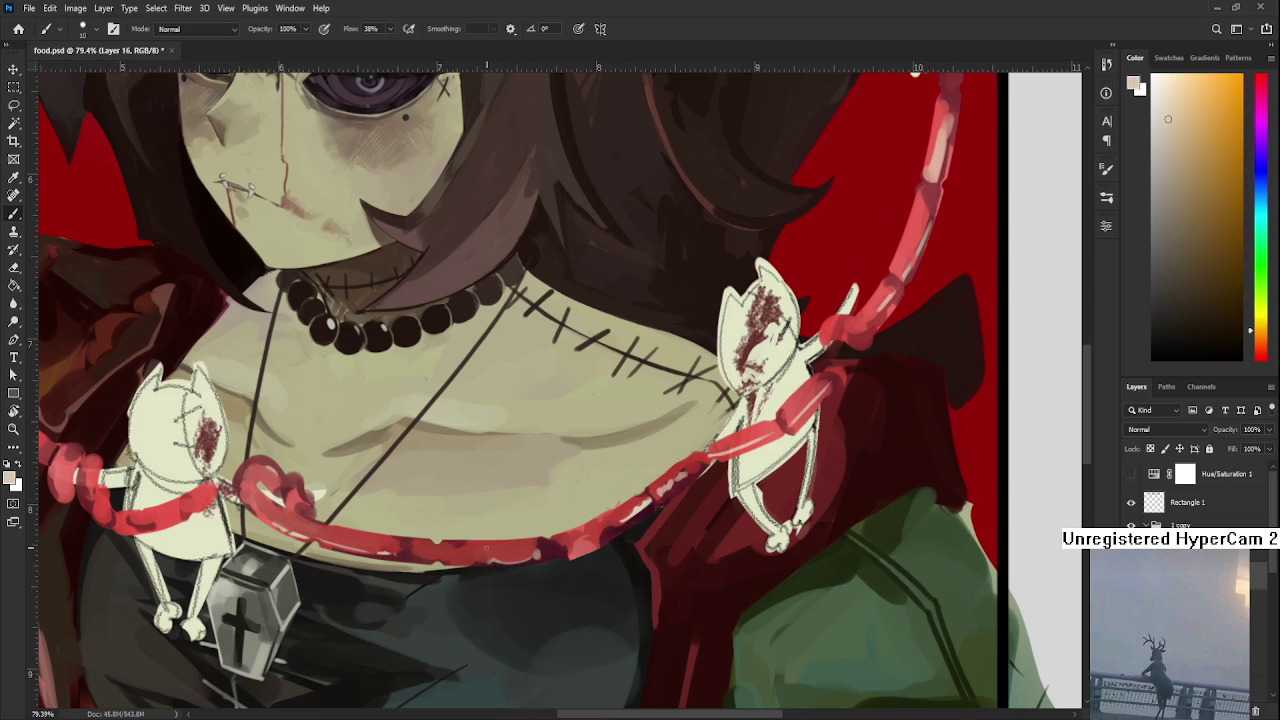
{"action": "left_click", "coordinate": [505, 549], "text": "alt"}
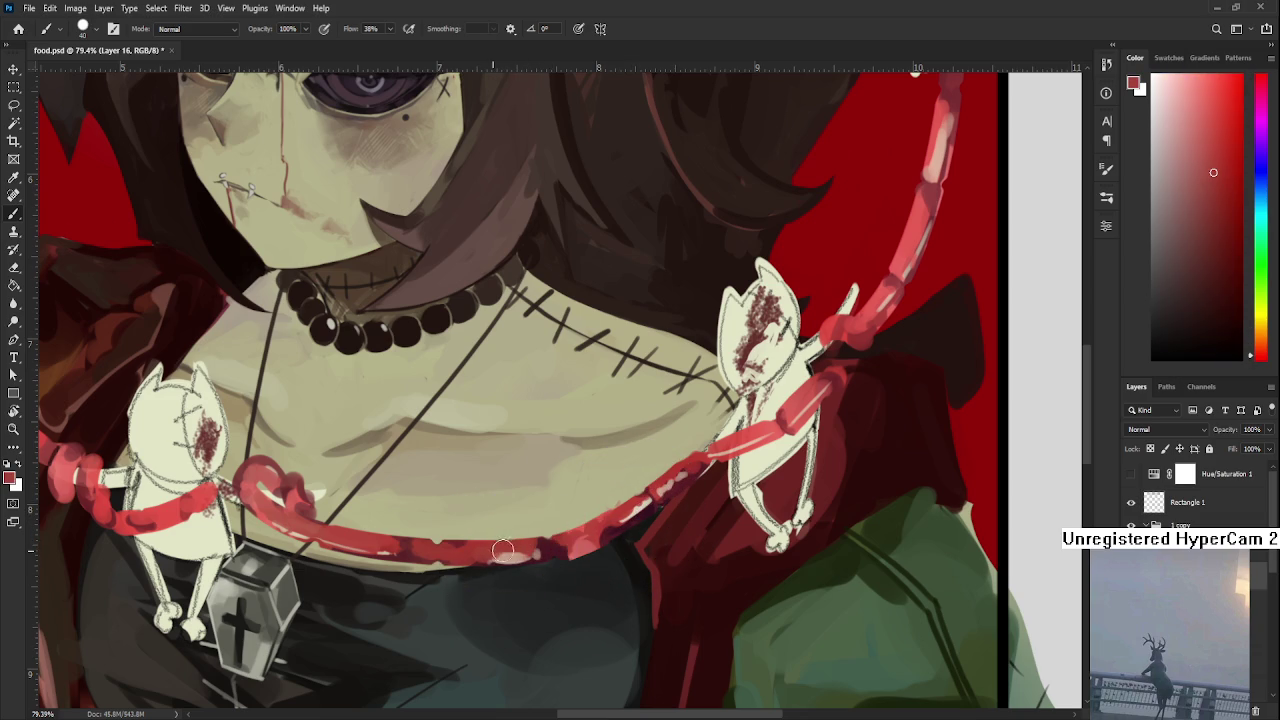
{"action": "left_click", "coordinate": [508, 547], "text": "alt"}
{"action": "left_click", "coordinate": [628, 500], "text": "alt"}
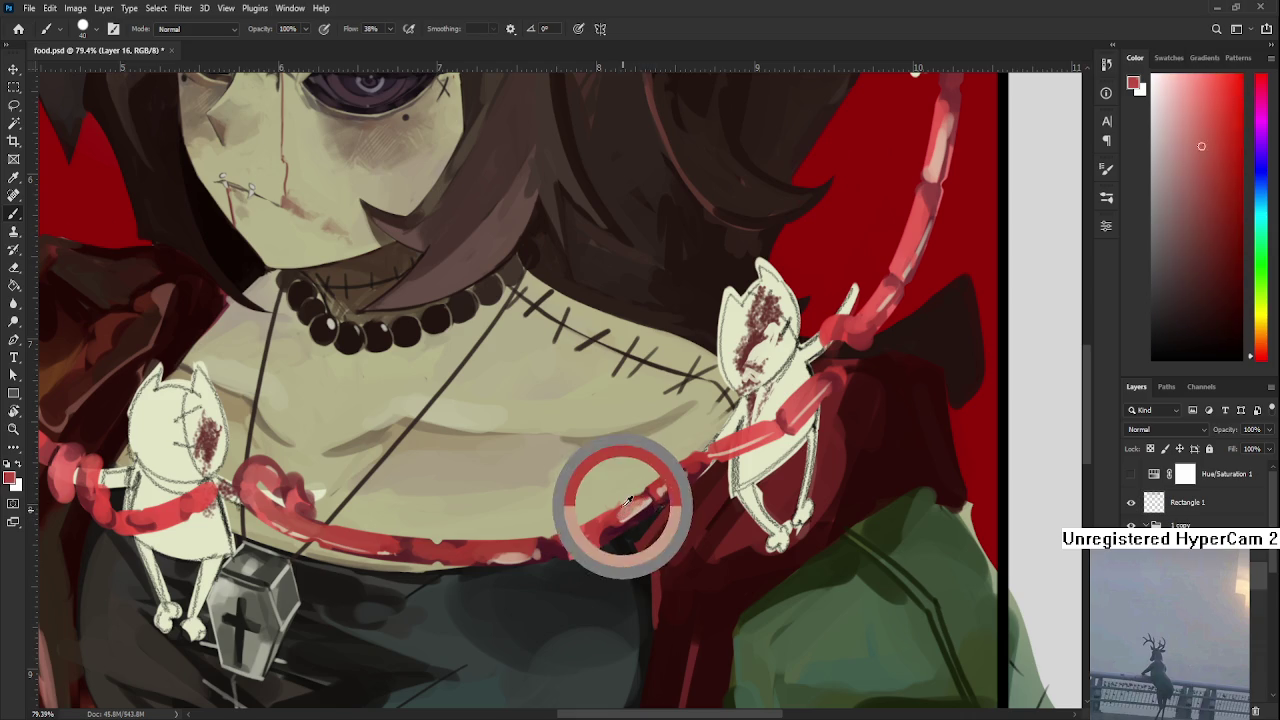
{"action": "left_click", "coordinate": [628, 502], "text": "alt"}
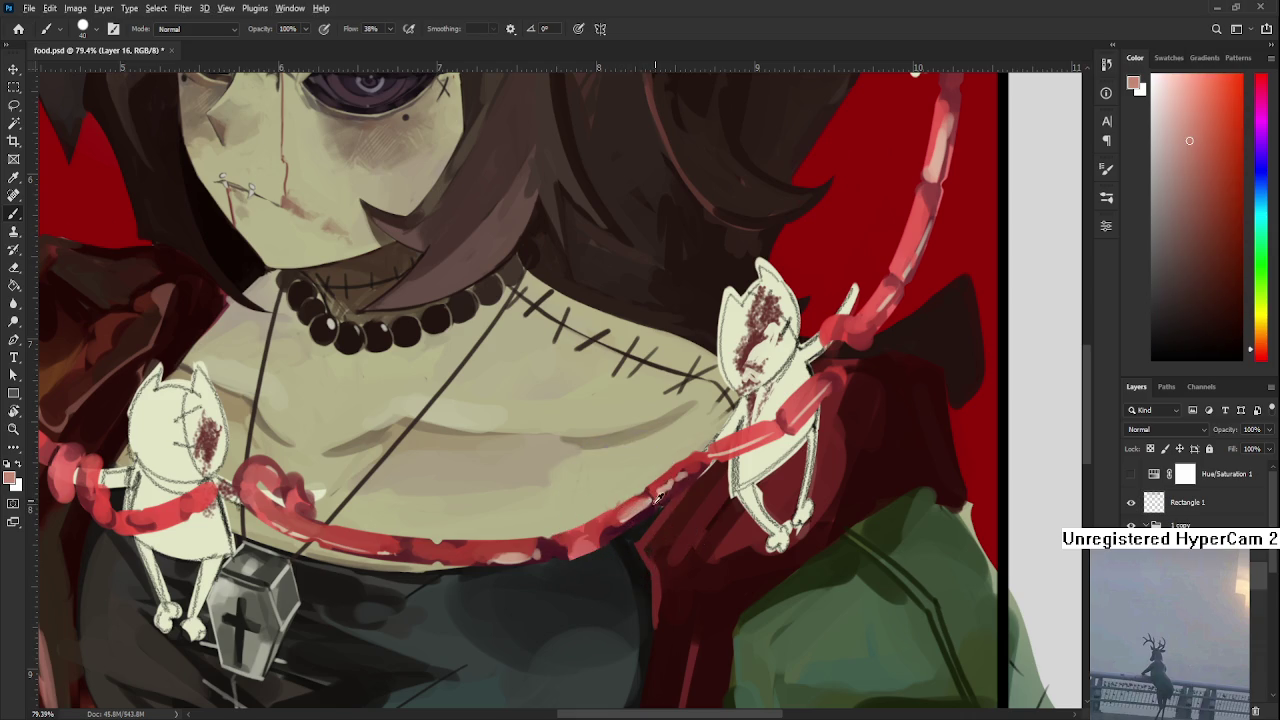
{"action": "left_click", "coordinate": [622, 515], "text": "alt"}
Zoom to about 79% and repaint the chain's upper-right stretch with darker reds
{"action": "scroll", "coordinate": [608, 531], "scroll_direction": "down", "scroll_amount": 1}
{"action": "scroll", "coordinate": [566, 604], "scroll_direction": "down", "scroll_amount": 1}
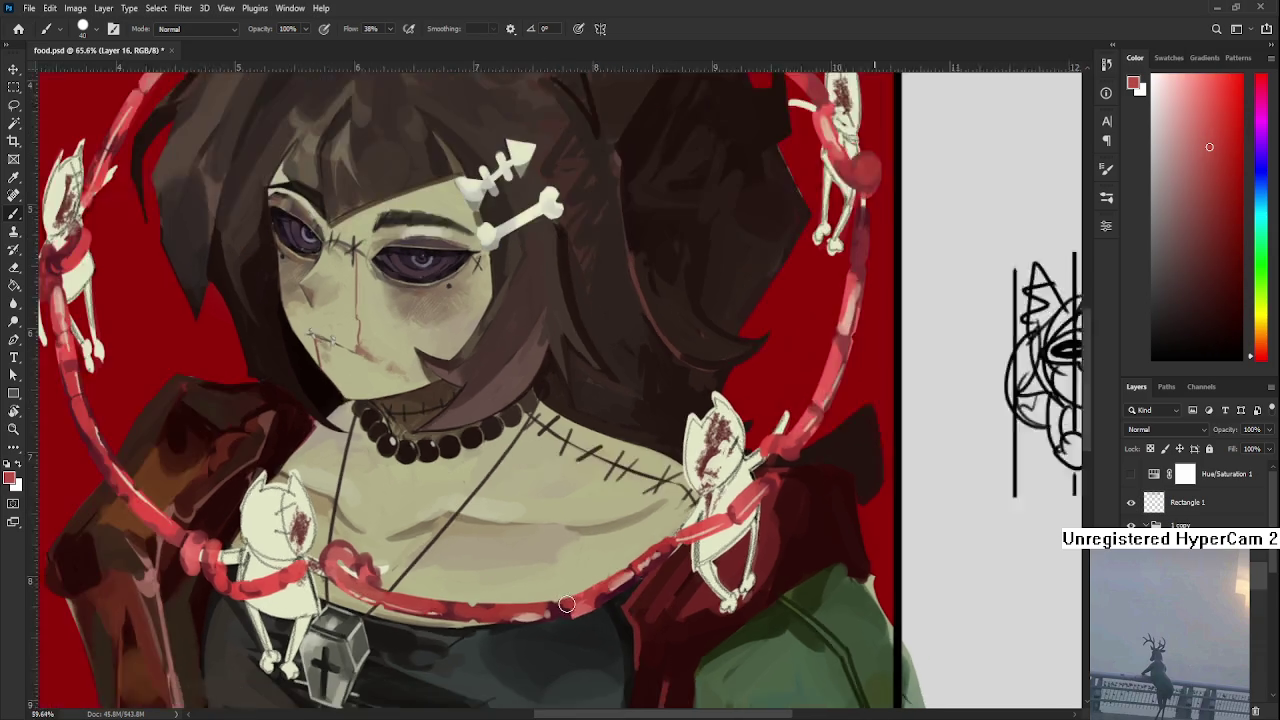
{"action": "scroll", "coordinate": [566, 604], "scroll_direction": "down", "scroll_amount": 5}
{"action": "scroll", "coordinate": [597, 612], "scroll_direction": "up", "scroll_amount": 6}
{"action": "left_click", "coordinate": [546, 546], "text": "alt"}
{"action": "left_click", "coordinate": [599, 559], "text": "alt"}
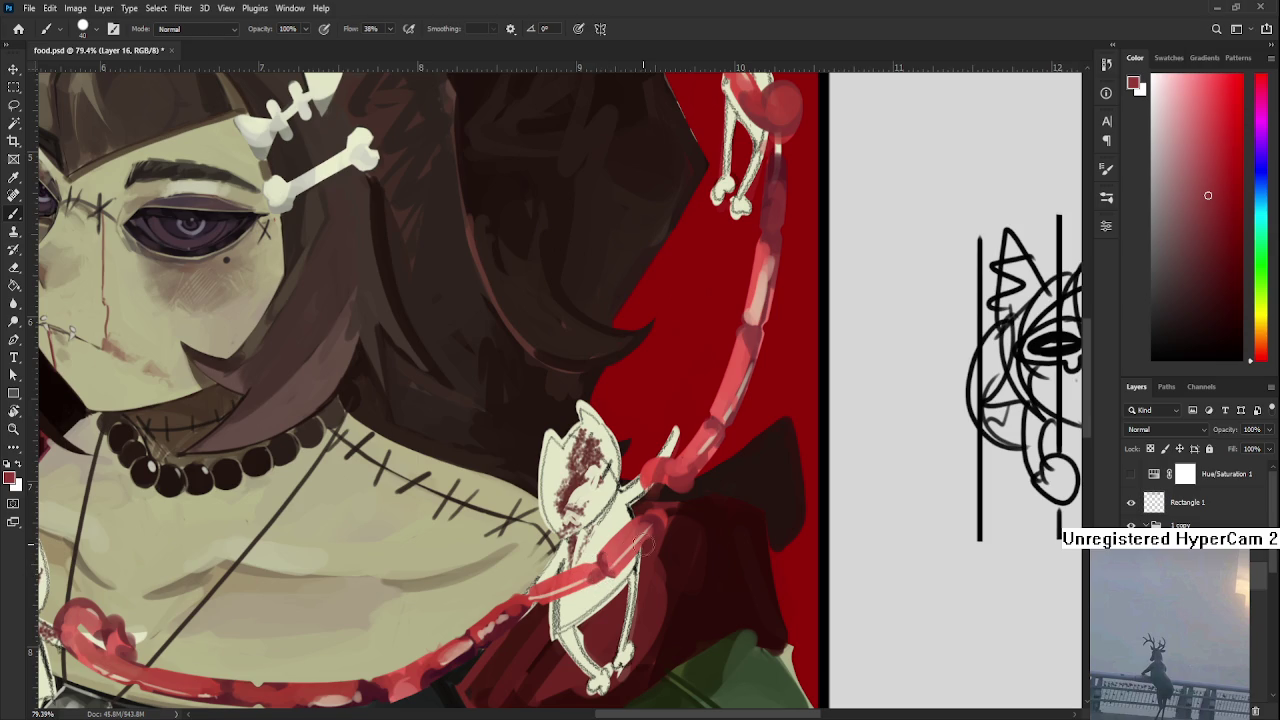
{"action": "left_click_drag", "start_coordinate": [670, 514], "coordinate": [613, 574]}
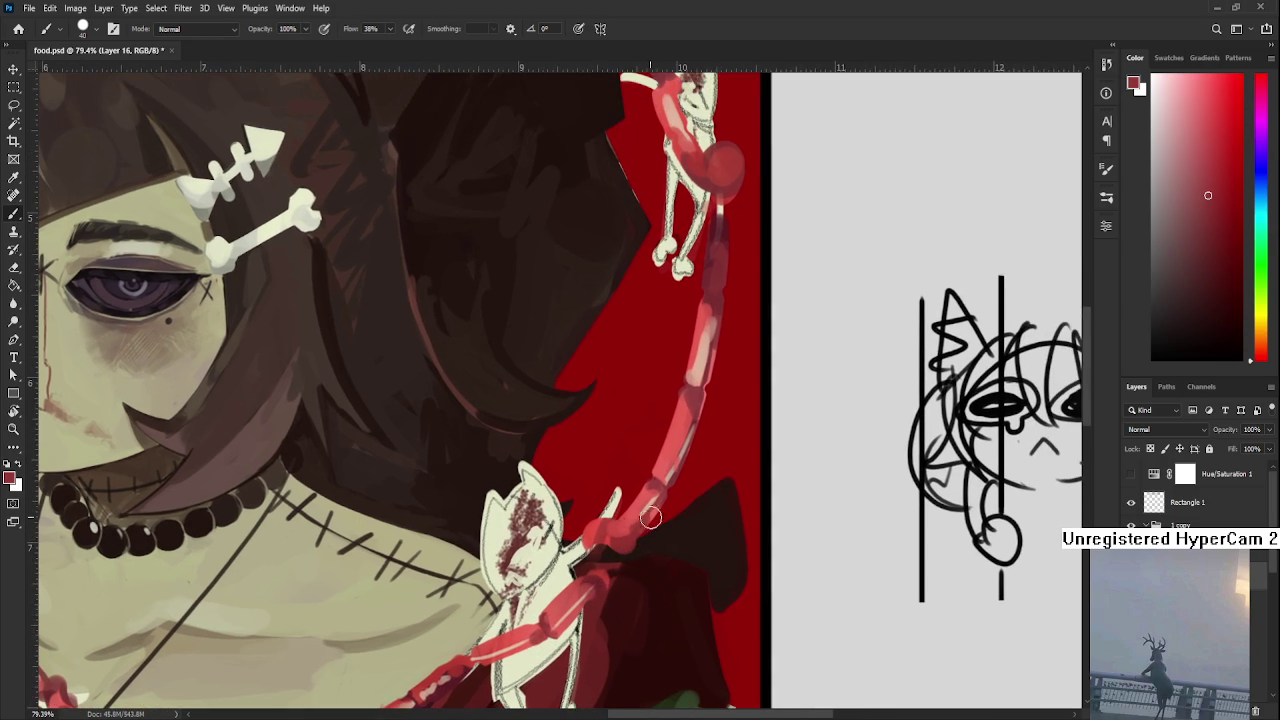
{"action": "left_click_drag", "start_coordinate": [664, 495], "coordinate": [630, 536]}
{"action": "left_click_drag", "start_coordinate": [660, 495], "coordinate": [622, 524]}
{"action": "left_click", "coordinate": [629, 519], "text": "alt"}
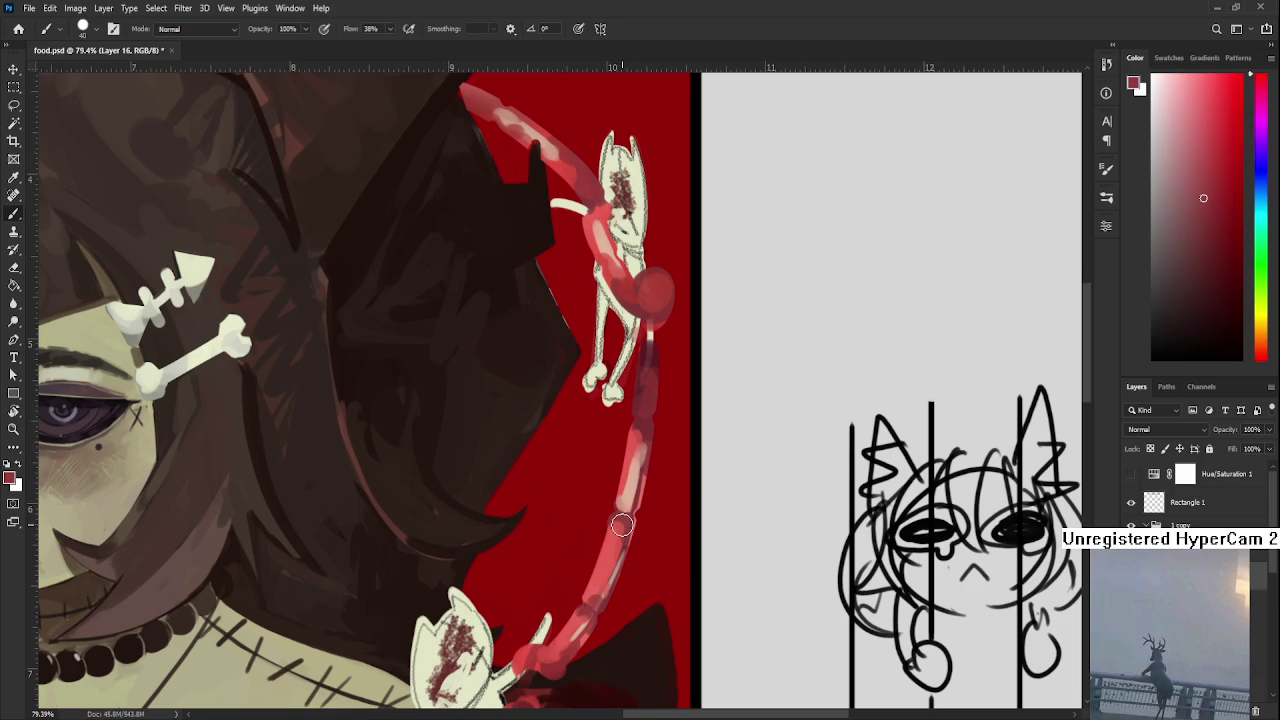
Eyedrop and fine-tune darker and brighter reds from the chain near the shoulder
{"action": "scroll", "coordinate": [622, 524], "scroll_direction": "down", "scroll_amount": 3}
{"action": "scroll", "coordinate": [615, 505], "scroll_direction": "down", "scroll_amount": 3}
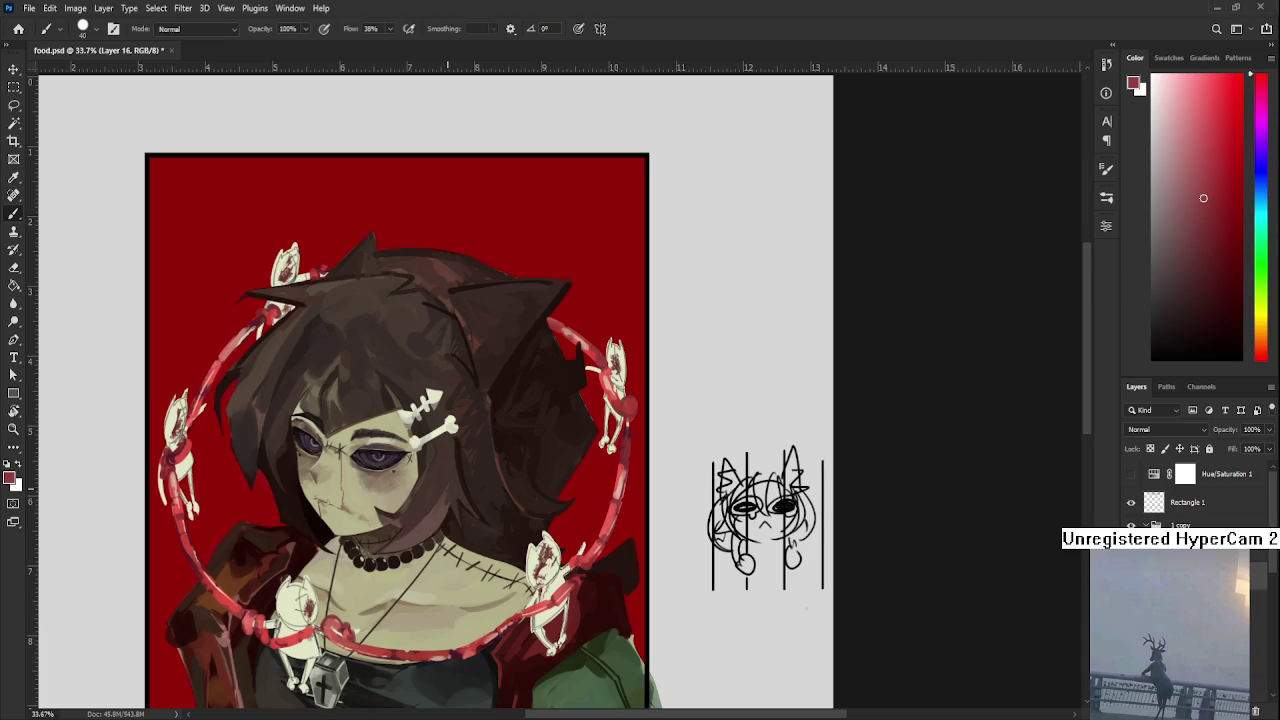
{"action": "scroll", "coordinate": [437, 574], "scroll_direction": "up", "scroll_amount": 1}
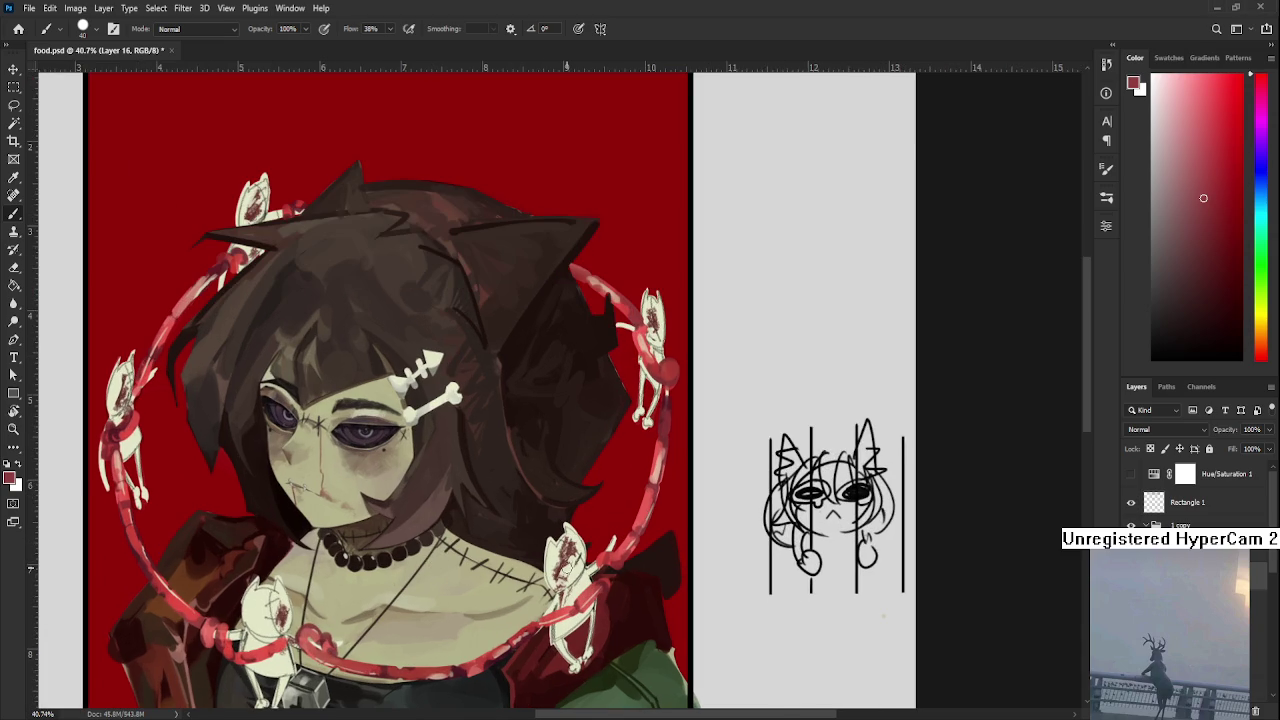
{"action": "scroll", "coordinate": [564, 568], "scroll_direction": "up", "scroll_amount": 1}
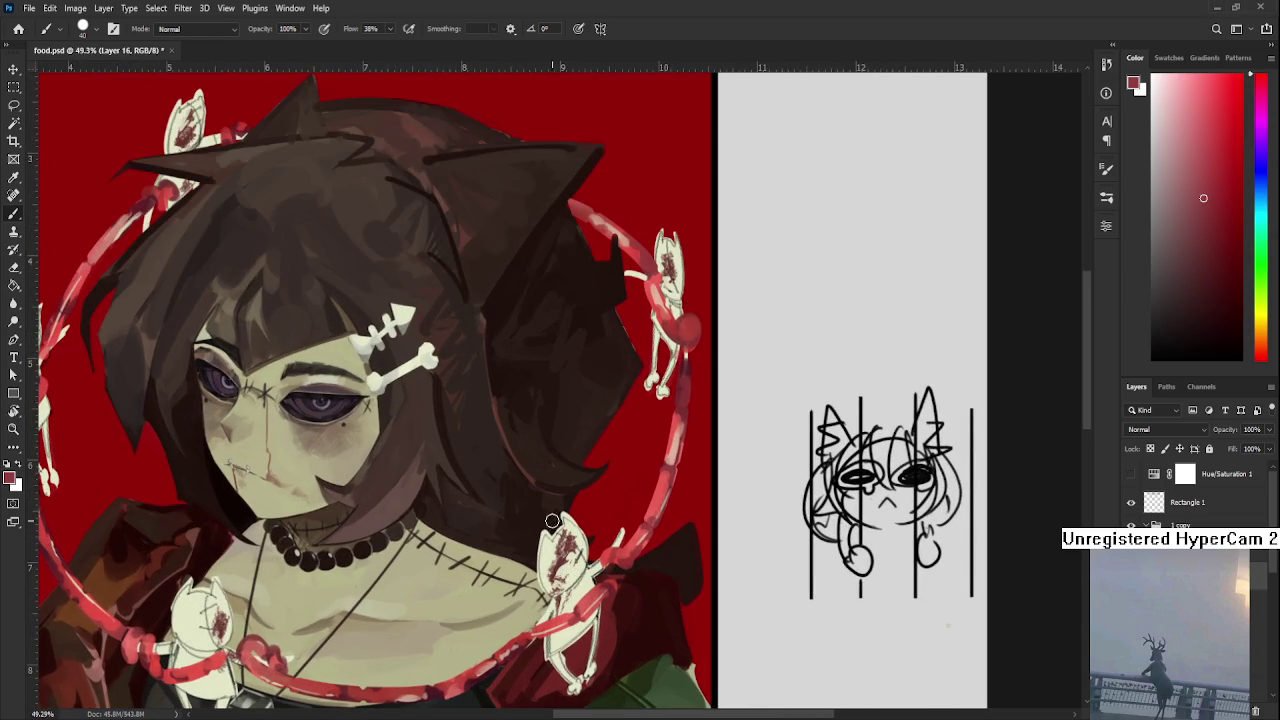
{"action": "left_click", "coordinate": [624, 565], "text": "alt"}
{"action": "left_click", "coordinate": [629, 558], "text": "alt"}
{"action": "left_click", "coordinate": [630, 558], "text": "alt"}
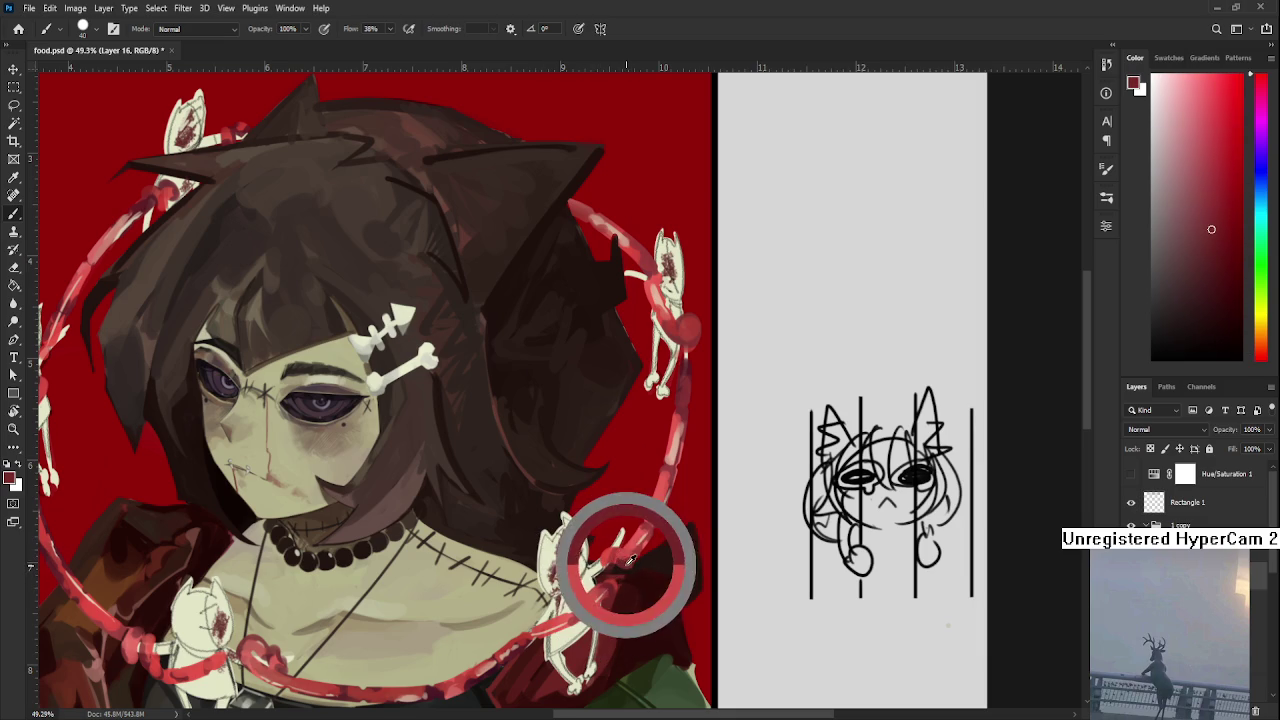
{"action": "left_click_drag", "start_coordinate": [642, 531], "coordinate": [630, 559]}
{"action": "left_click", "coordinate": [622, 570], "text": "alt"}
{"action": "left_click", "coordinate": [631, 556], "text": "alt"}
{"action": "left_click", "coordinate": [631, 558], "text": "alt"}
{"action": "left_click_drag", "start_coordinate": [653, 517], "coordinate": [633, 547]}
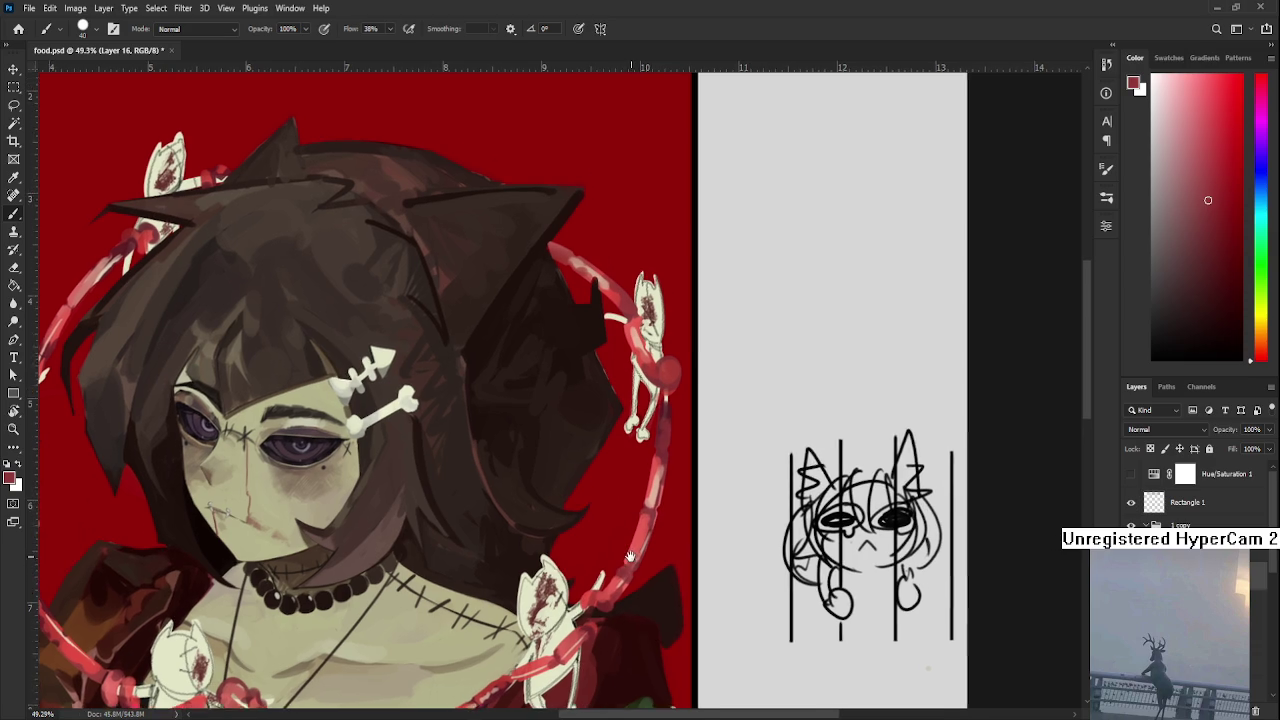
{"action": "left_click", "coordinate": [633, 547], "text": "alt"}
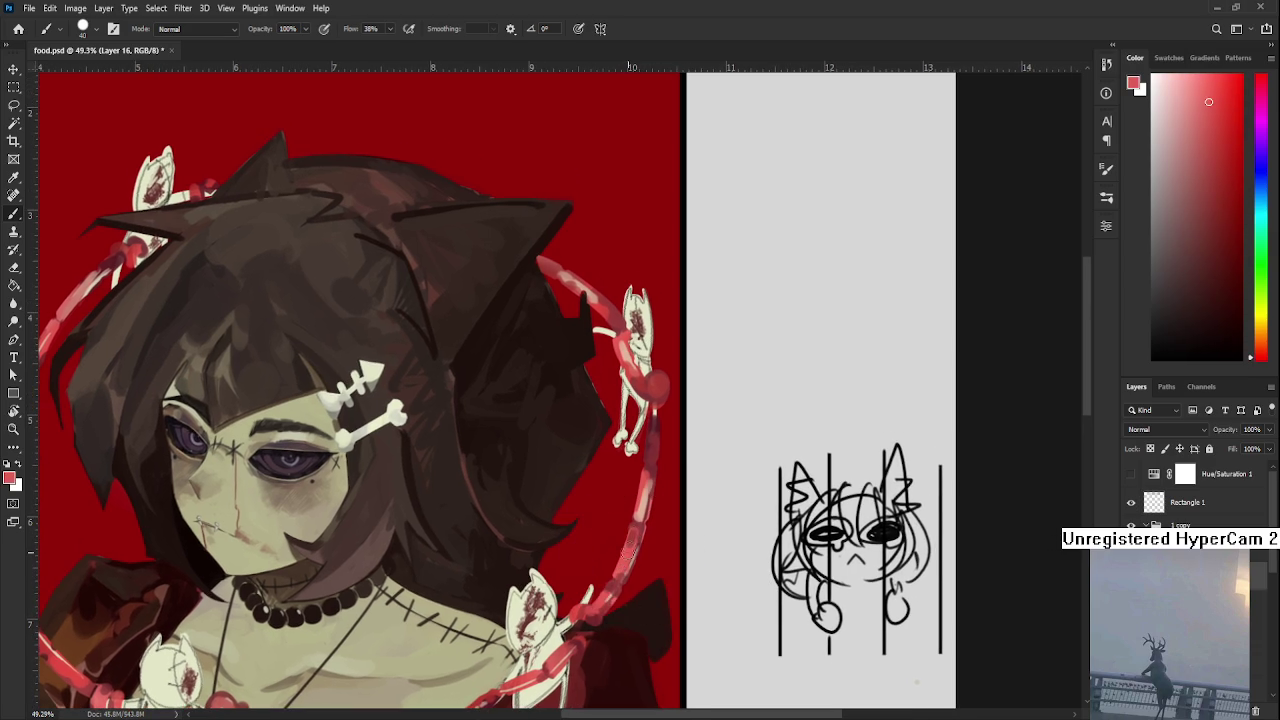
{"action": "left_click", "coordinate": [640, 538], "text": "alt"}
Toggle Eraser and Brush, then sample the ring's bright and dark reds
{"action": "key", "text": "e"}
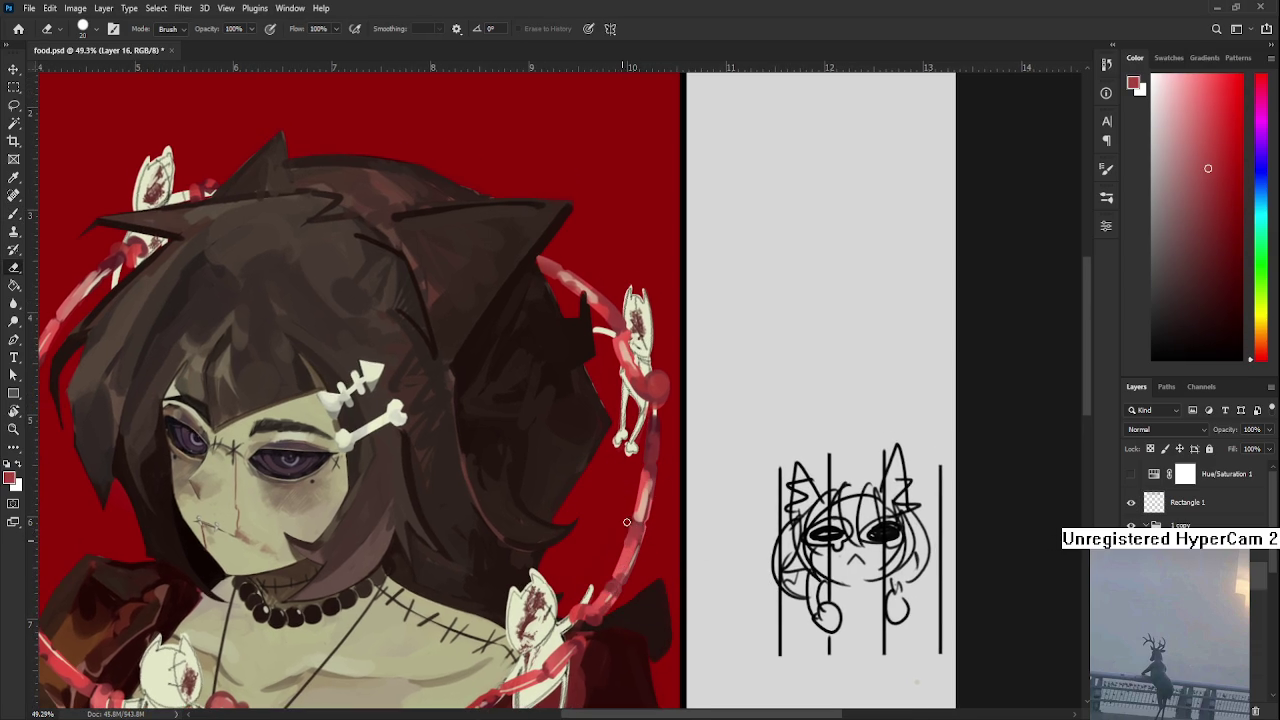
{"action": "key", "text": "b"}
{"action": "left_click", "coordinate": [621, 536], "text": "alt"}
{"action": "left_click", "coordinate": [621, 536], "text": "alt"}
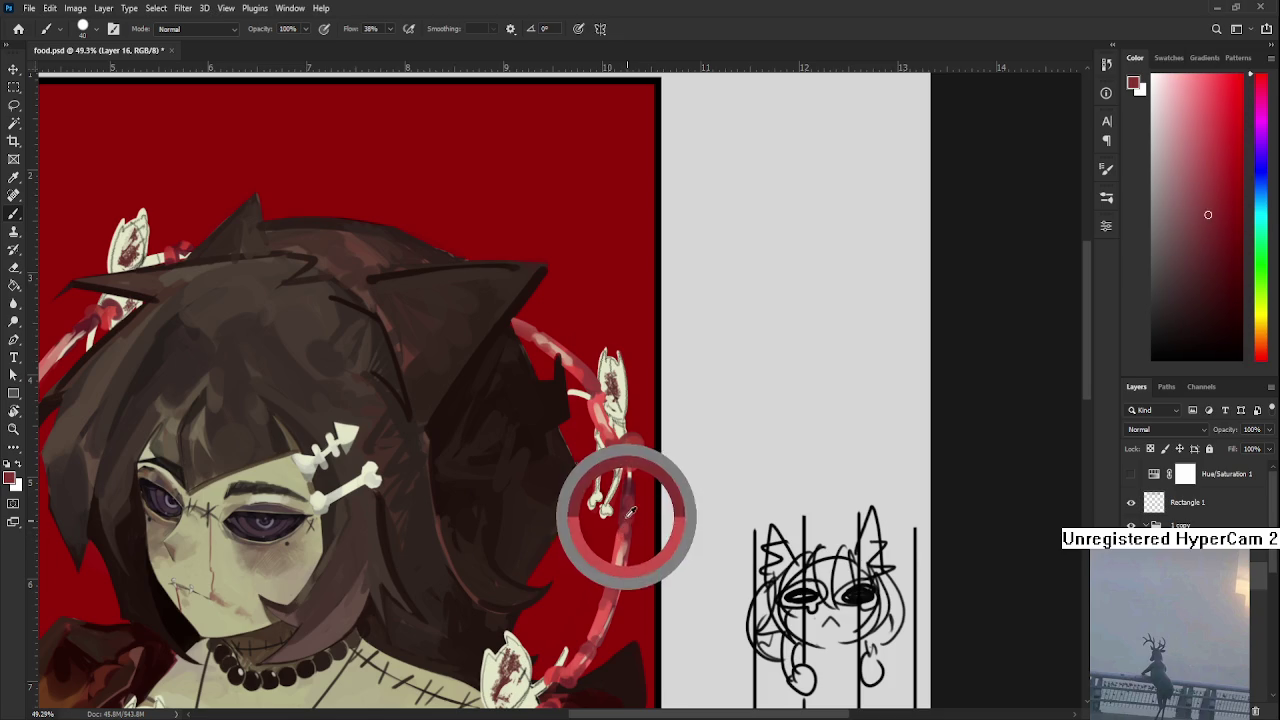
{"action": "left_click_drag", "start_coordinate": [619, 540], "coordinate": [604, 615]}
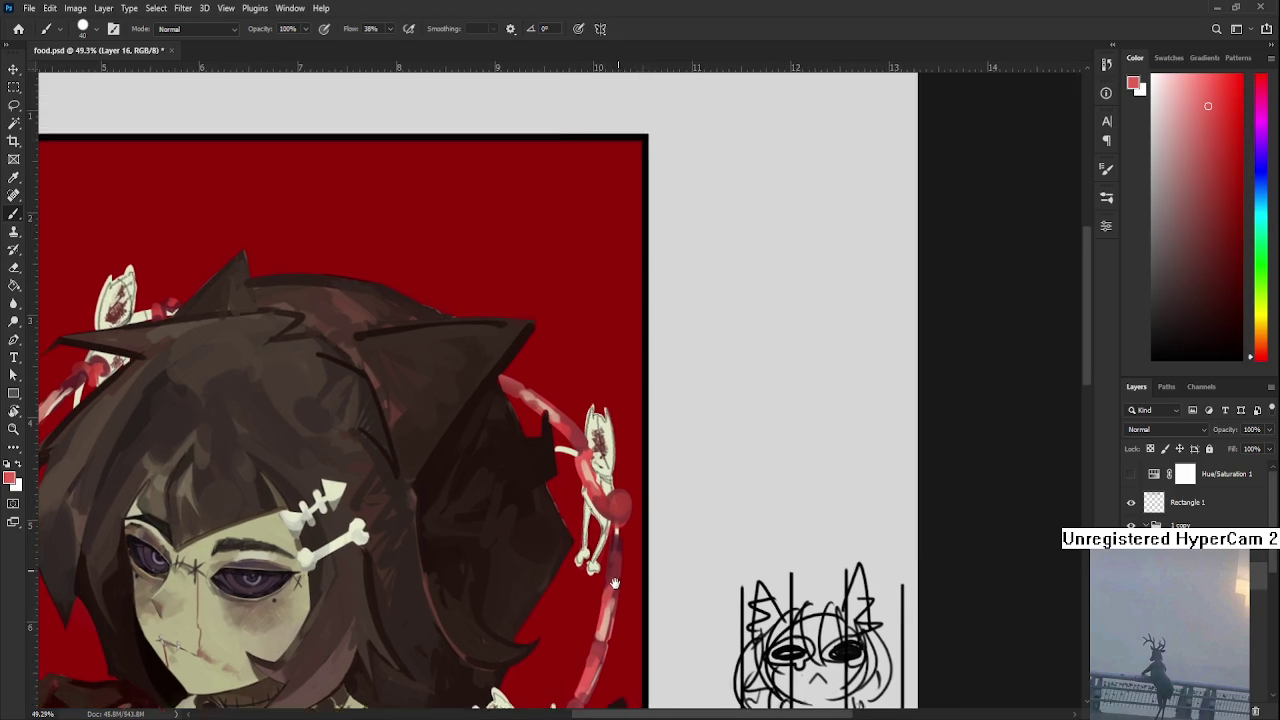
{"action": "left_click", "coordinate": [614, 563], "text": "alt"}
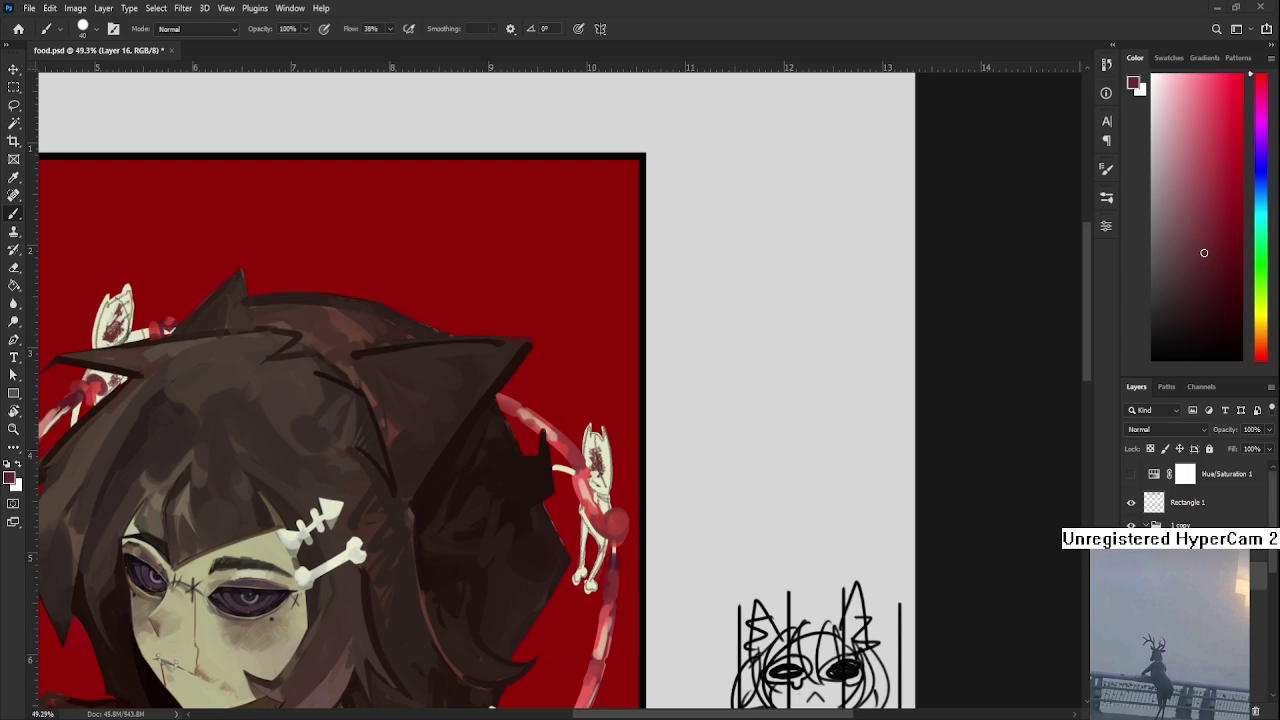
Set the foreground colour to the pink sampled from the chain ring
{"action": "left_click", "coordinate": [549, 430], "text": "alt"}
{"action": "left_click", "coordinate": [551, 434], "text": "alt"}
{"action": "left_click", "coordinate": [547, 428], "text": "alt"}
{"action": "left_click", "coordinate": [546, 426], "text": "alt"}
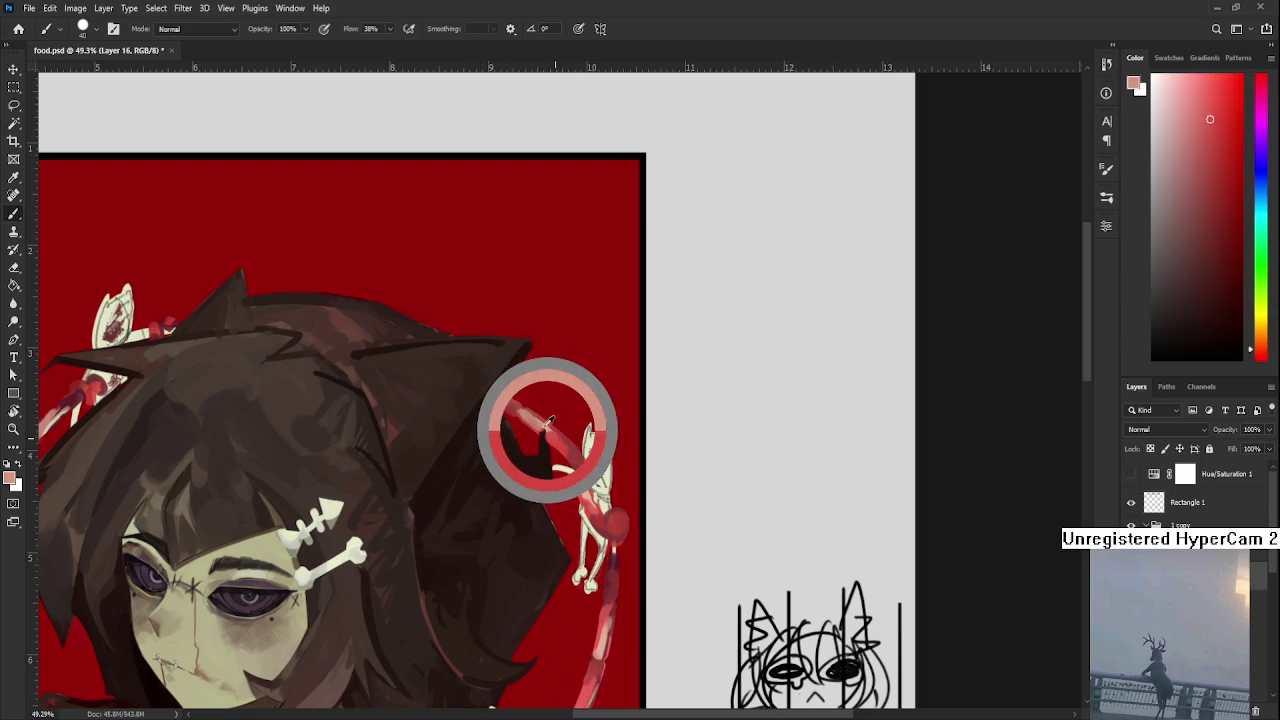
{"action": "scroll", "coordinate": [571, 463], "scroll_direction": "down", "scroll_amount": 3}
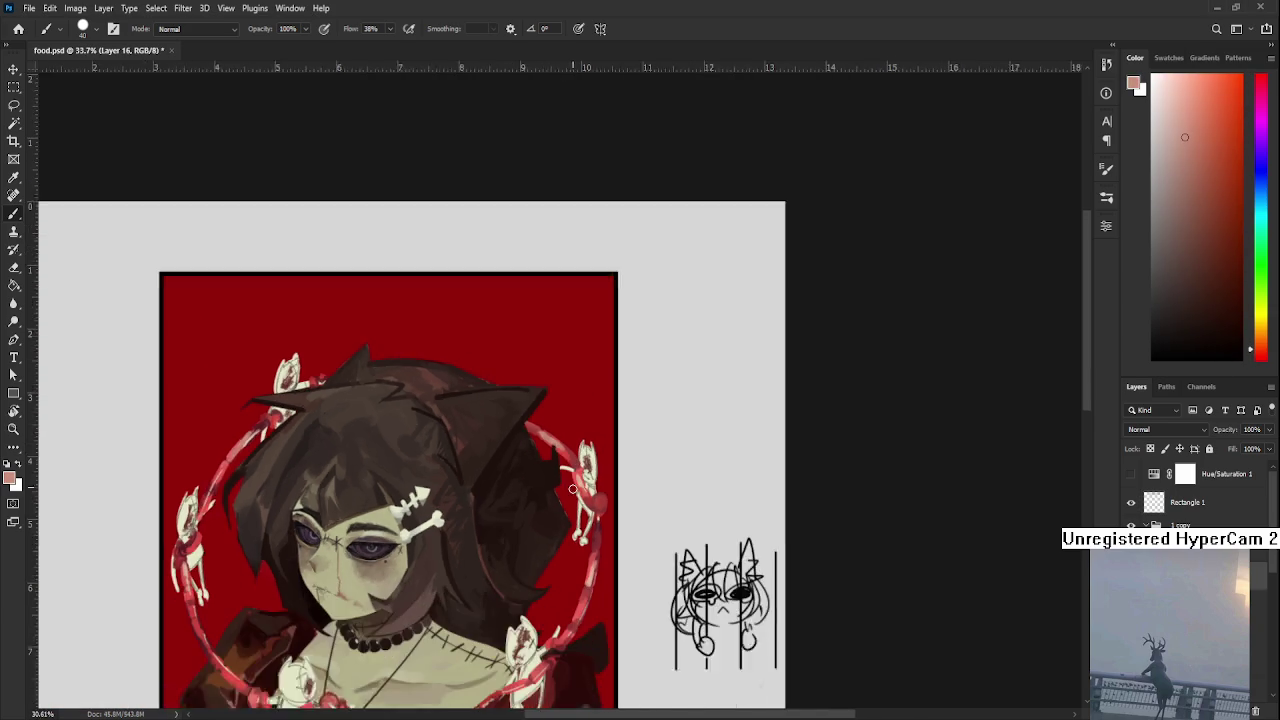
Zoom and pan to review the chest, lower ring and whole figure
{"action": "scroll", "coordinate": [540, 400], "scroll_direction": "down", "scroll_amount": 1}
{"action": "scroll", "coordinate": [510, 330], "scroll_direction": "down", "scroll_amount": 1}
{"action": "scroll", "coordinate": [492, 293], "scroll_direction": "down", "scroll_amount": 1}
{"action": "scroll", "coordinate": [492, 293], "scroll_direction": "up", "scroll_amount": 1}
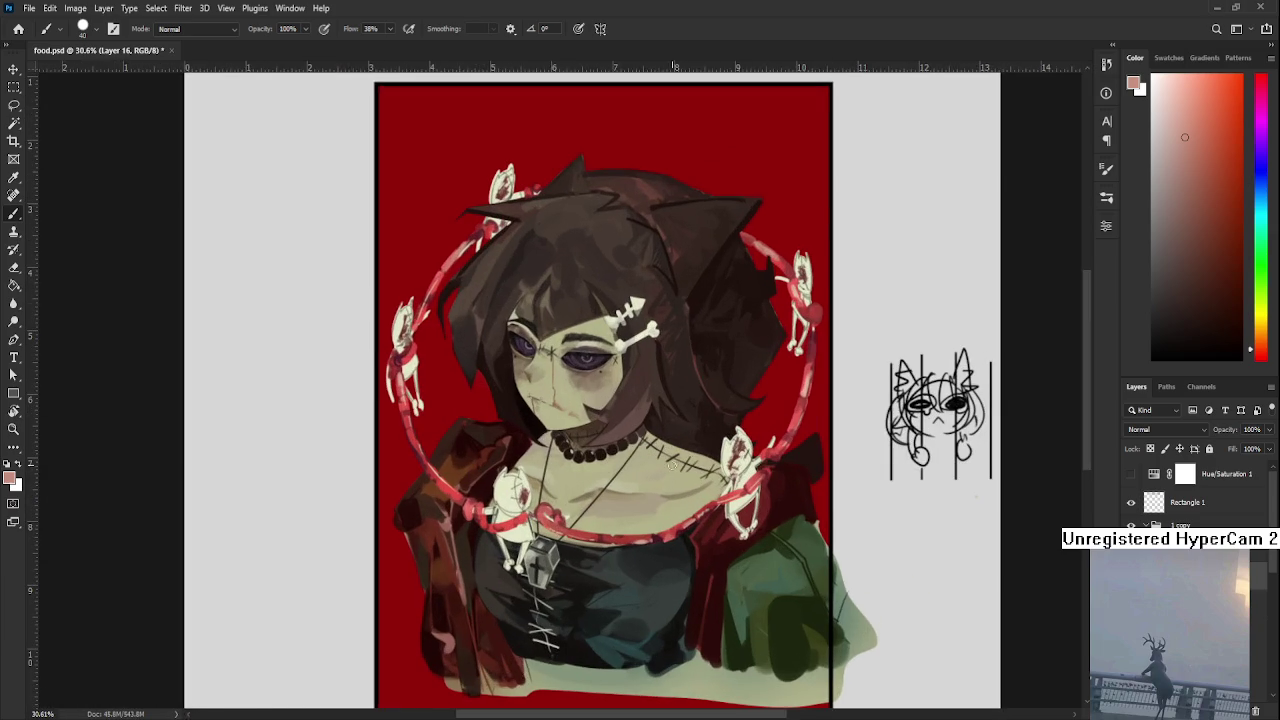
{"action": "scroll", "coordinate": [569, 485], "scroll_direction": "up", "scroll_amount": 1}
{"action": "scroll", "coordinate": [305, 518], "scroll_direction": "up", "scroll_amount": 1}
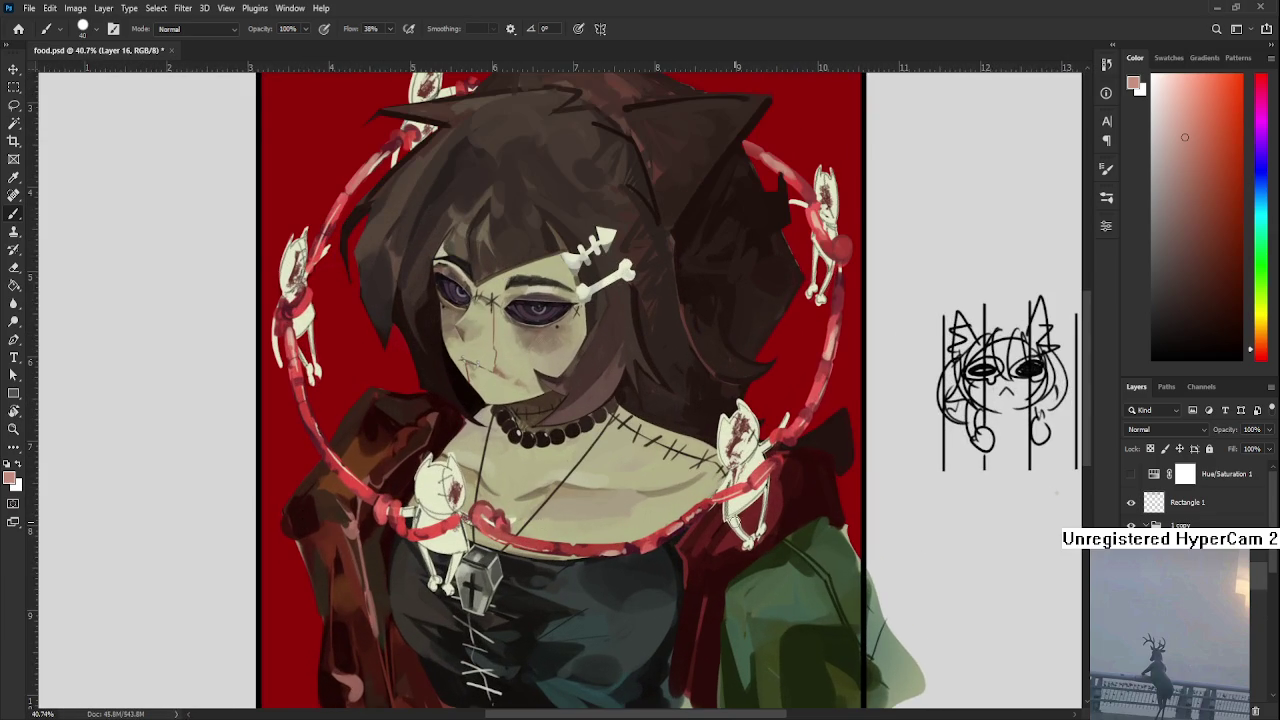
{"action": "scroll", "coordinate": [735, 520], "scroll_direction": "up", "scroll_amount": 1}
{"action": "mouse_move", "coordinate": [807, 418]}
{"action": "left_mouse_down"}
{"action": "mouse_move", "coordinate": [649, 547]}
{"action": "mouse_move", "coordinate": [703, 455]}
{"action": "left_mouse_up"}
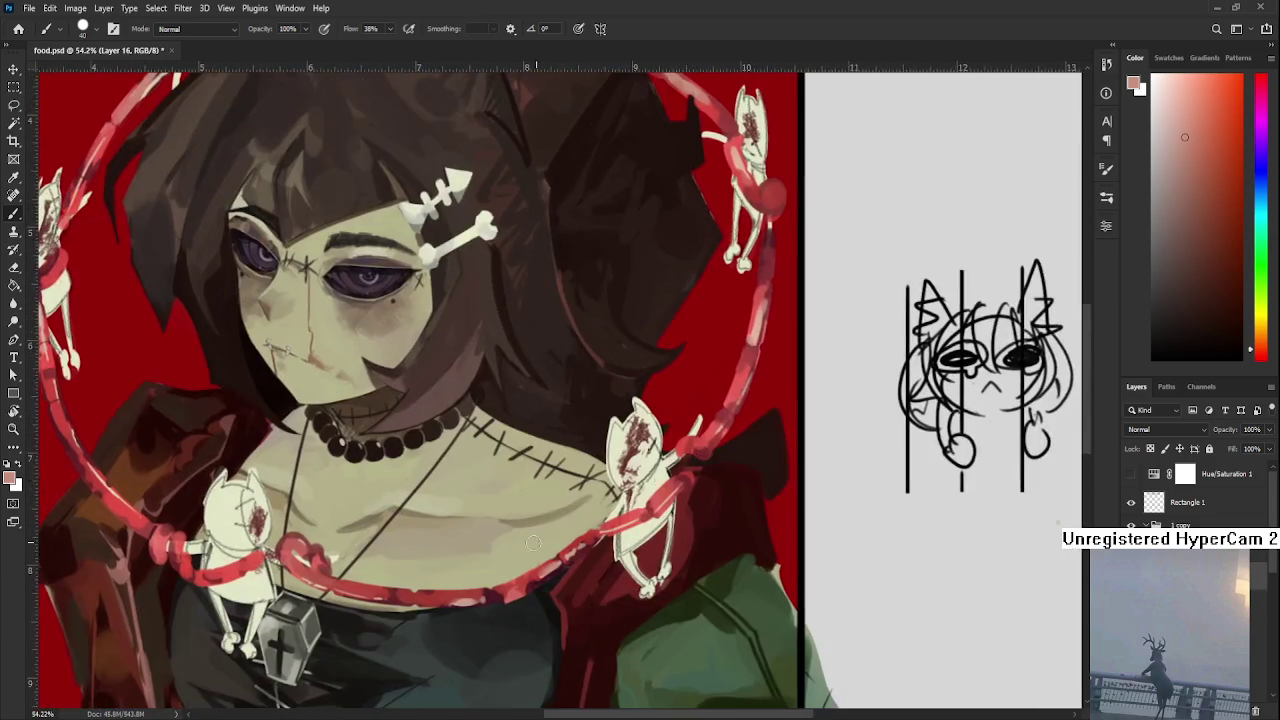
{"action": "scroll", "coordinate": [450, 509], "scroll_direction": "down", "scroll_amount": 2}
{"action": "mouse_move", "coordinate": [450, 509]}
{"action": "left_mouse_down"}
{"action": "mouse_move", "coordinate": [492, 591]}
{"action": "mouse_move", "coordinate": [575, 521]}
{"action": "mouse_move", "coordinate": [493, 621]}
{"action": "left_mouse_up"}
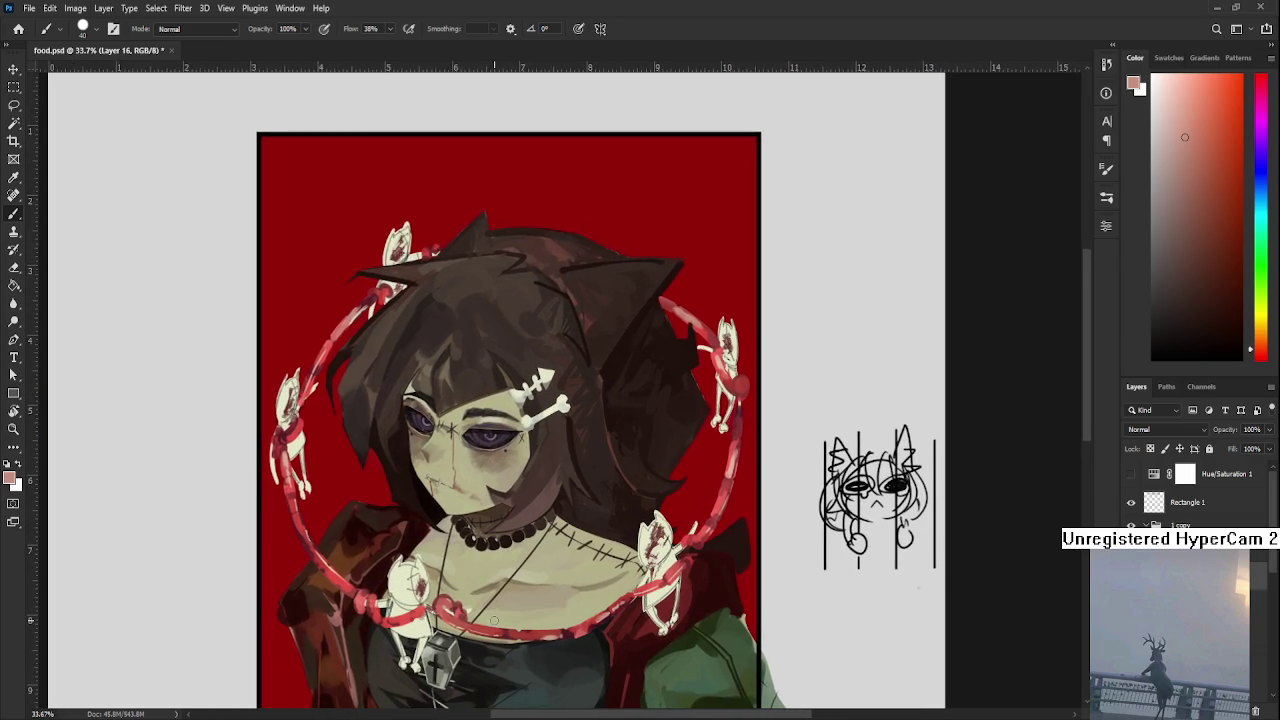
{"action": "scroll", "coordinate": [493, 621], "scroll_direction": "up", "scroll_amount": 1}
{"action": "mouse_move", "coordinate": [493, 620]}
{"action": "left_mouse_down"}
{"action": "mouse_move", "coordinate": [573, 443]}
{"action": "mouse_move", "coordinate": [575, 472]}
{"action": "left_mouse_up"}
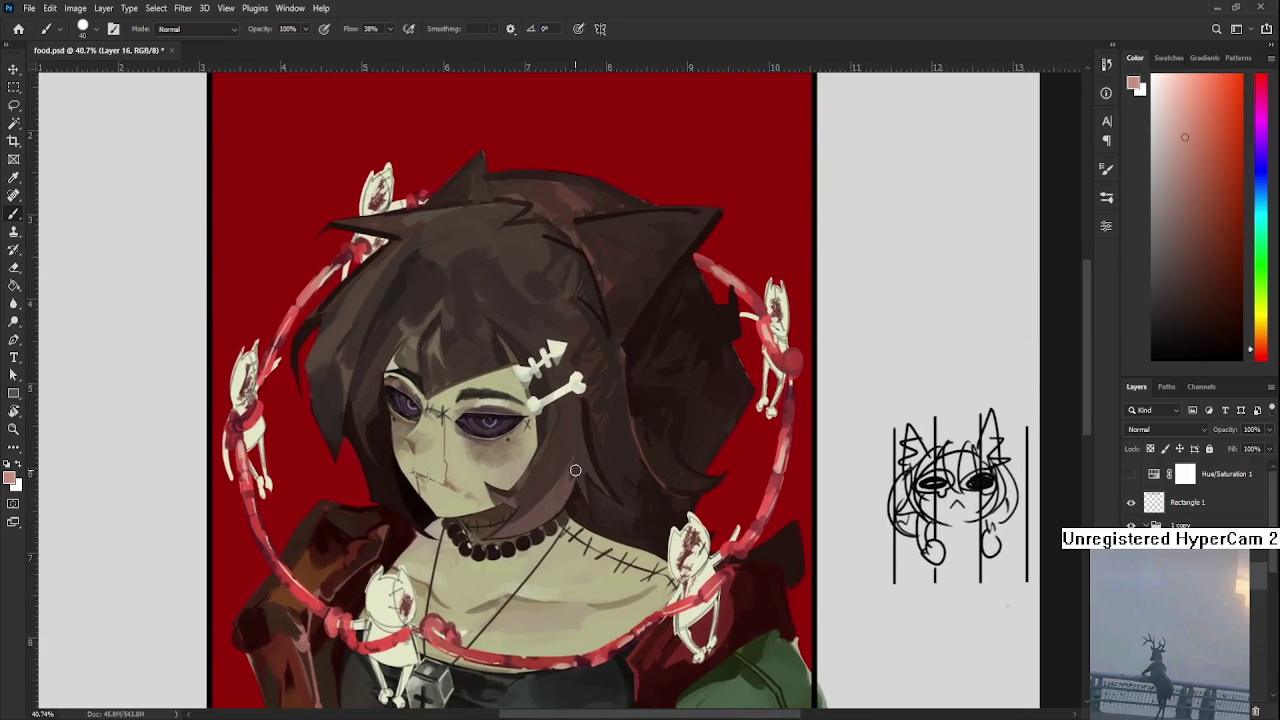
Sample a dark red from the artwork and pick a layer in the Layers panel
{"action": "scroll", "coordinate": [575, 474], "scroll_direction": "down", "scroll_amount": 1}
{"action": "scroll", "coordinate": [576, 477], "scroll_direction": "down", "scroll_amount": 1}
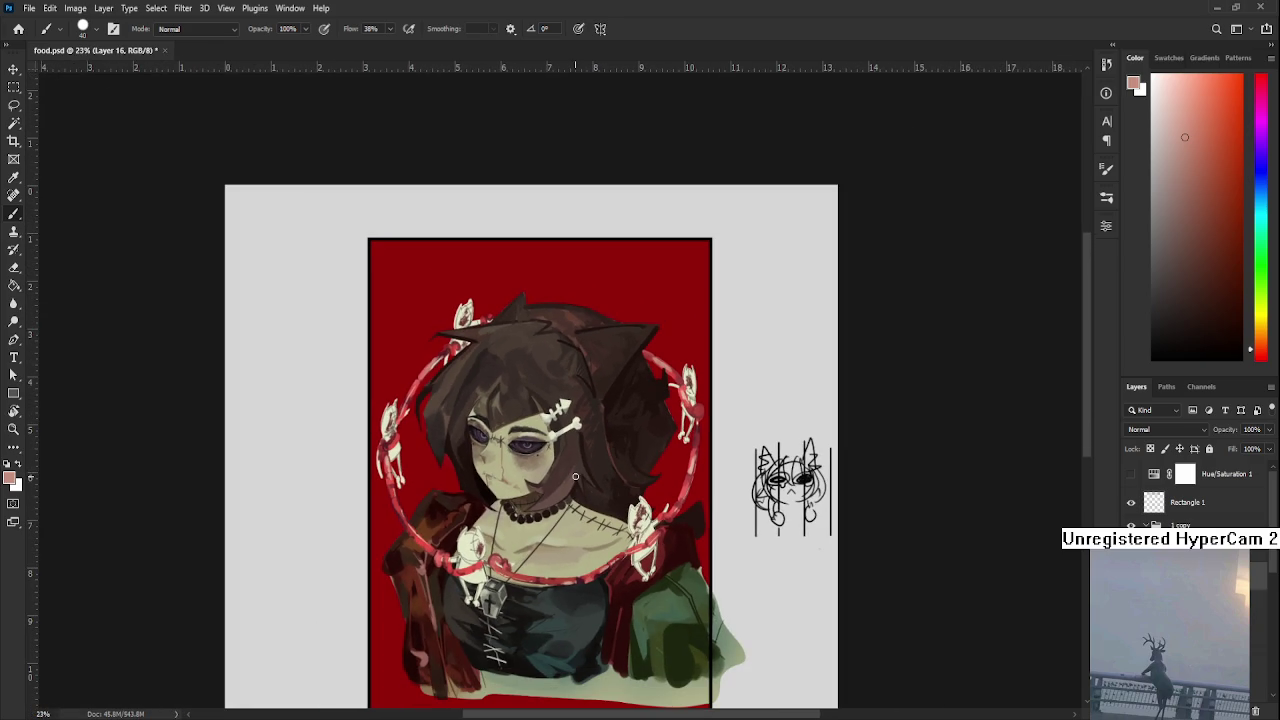
{"action": "scroll", "coordinate": [445, 414], "scroll_direction": "up", "scroll_amount": 1}
{"action": "scroll", "coordinate": [428, 373], "scroll_direction": "up", "scroll_amount": 2}
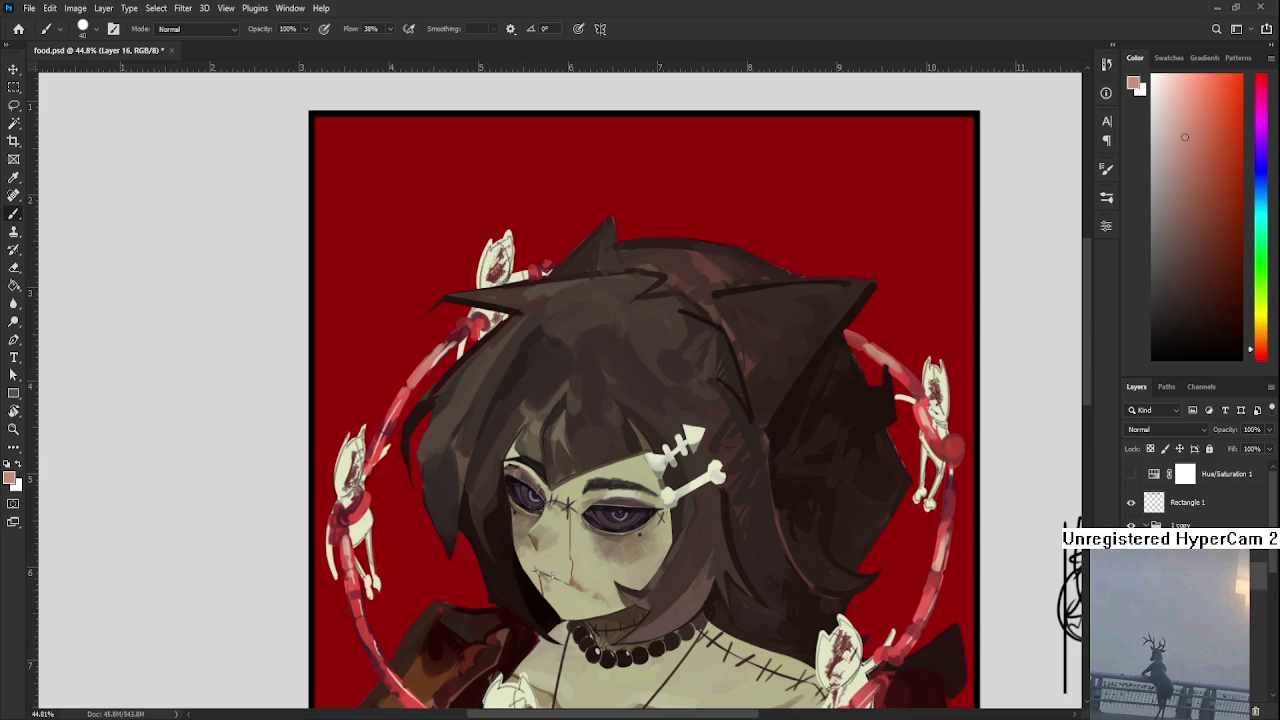
{"action": "scroll", "coordinate": [448, 394], "scroll_direction": "down", "scroll_amount": 3}
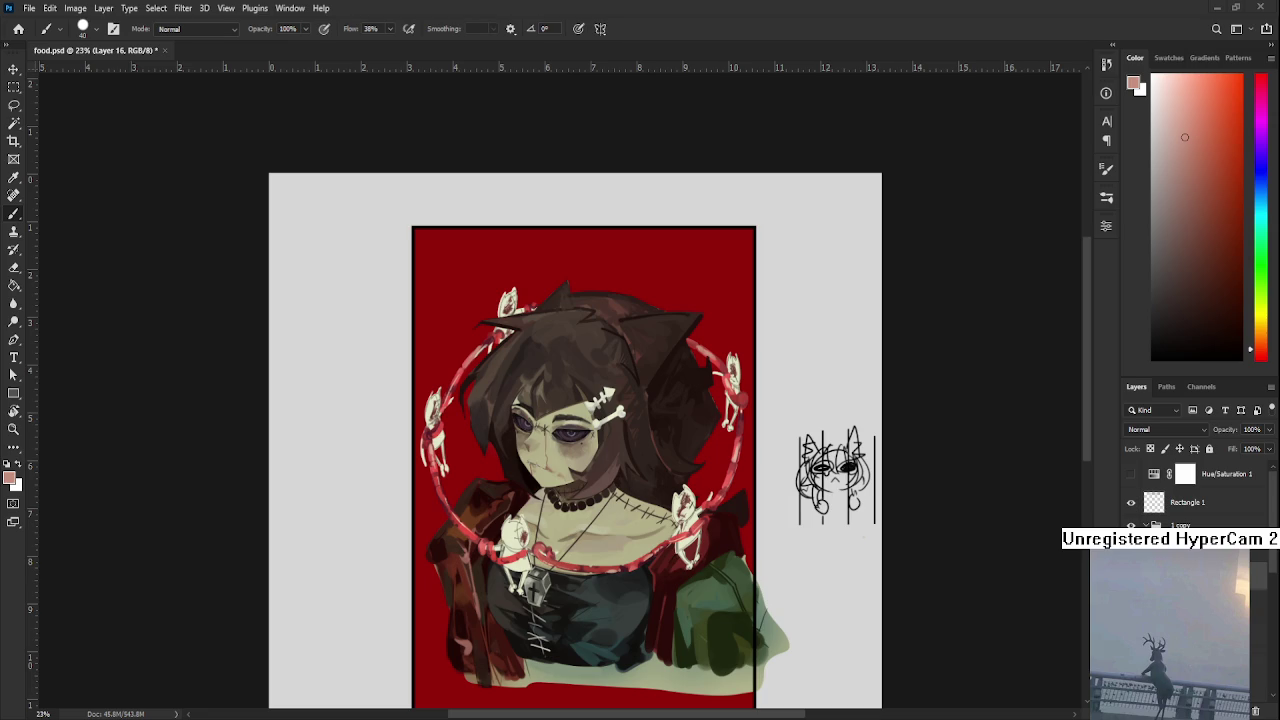
{"action": "scroll", "coordinate": [576, 468], "scroll_direction": "up", "scroll_amount": 2}
{"action": "scroll", "coordinate": [576, 468], "scroll_direction": "up", "scroll_amount": 2}
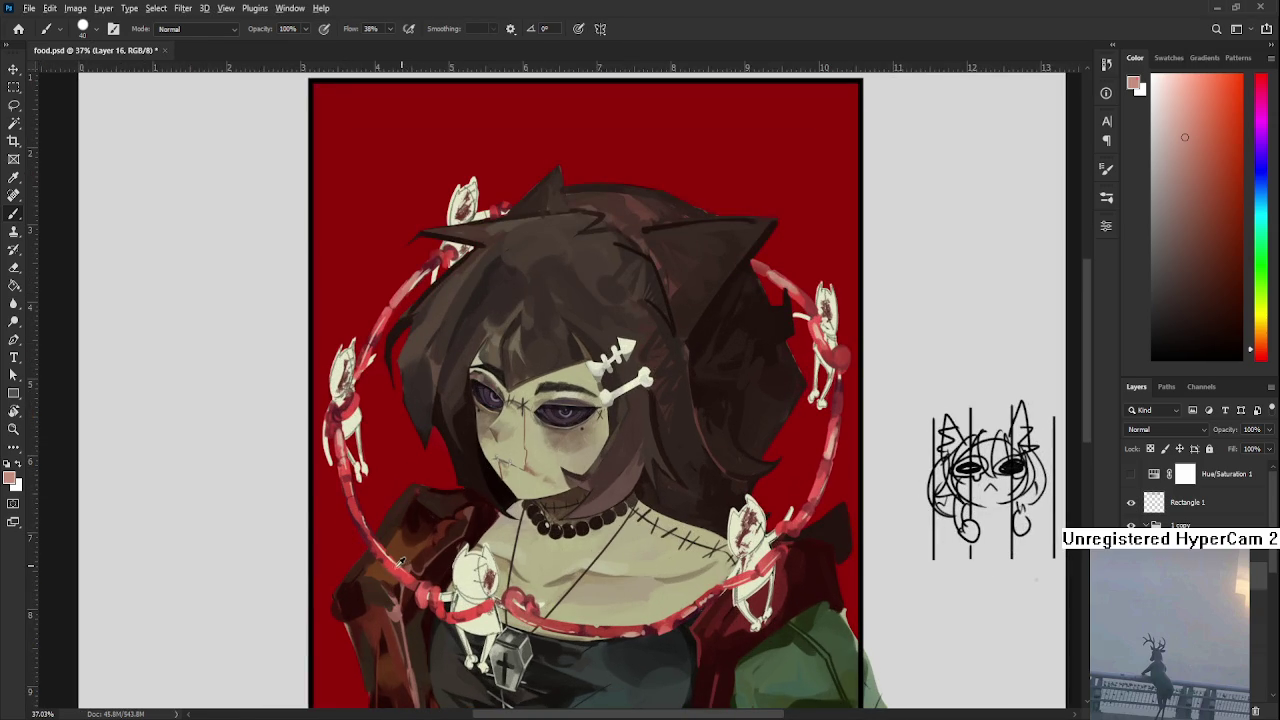
{"action": "left_click", "coordinate": [373, 540], "text": "alt"}
{"action": "left_click", "coordinate": [407, 497], "text": "ctrl"}
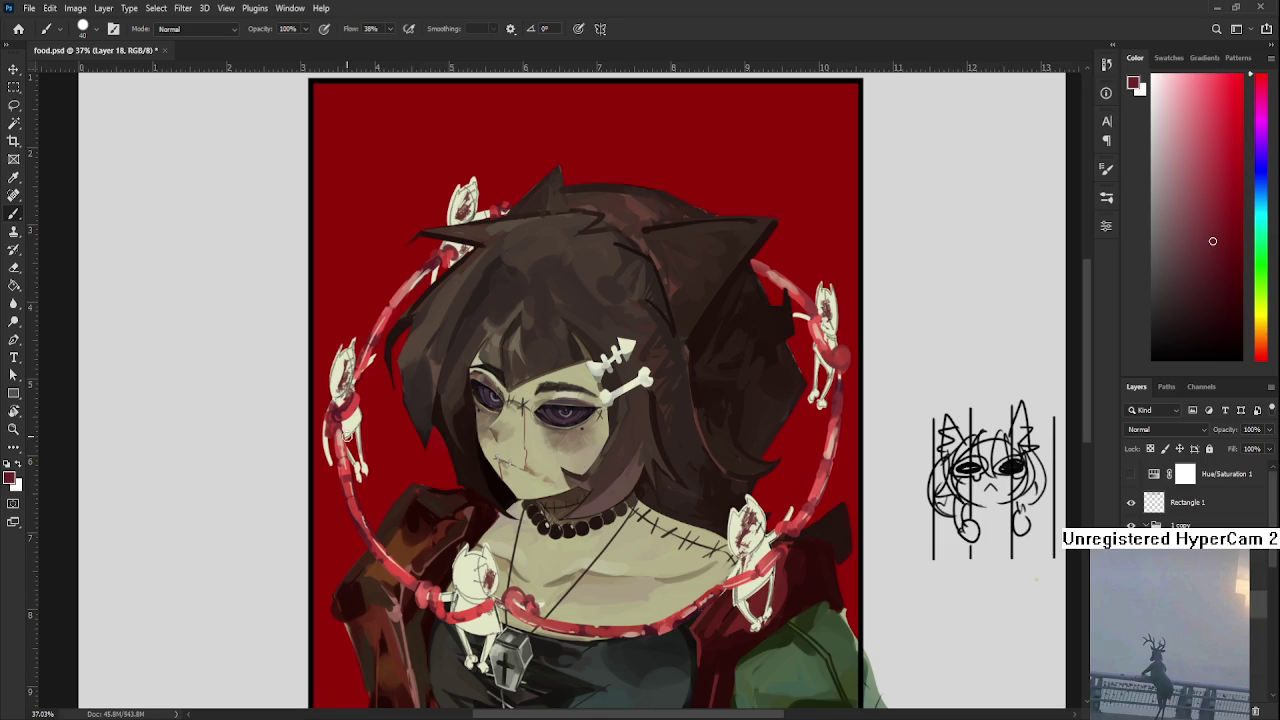
On Layer 18, compare a dark red stroke under the ring using undo/redo, then remove it
{"action": "left_click", "coordinate": [338, 450], "text": "ctrl"}
{"action": "left_click_drag", "start_coordinate": [494, 602], "coordinate": [464, 538]}
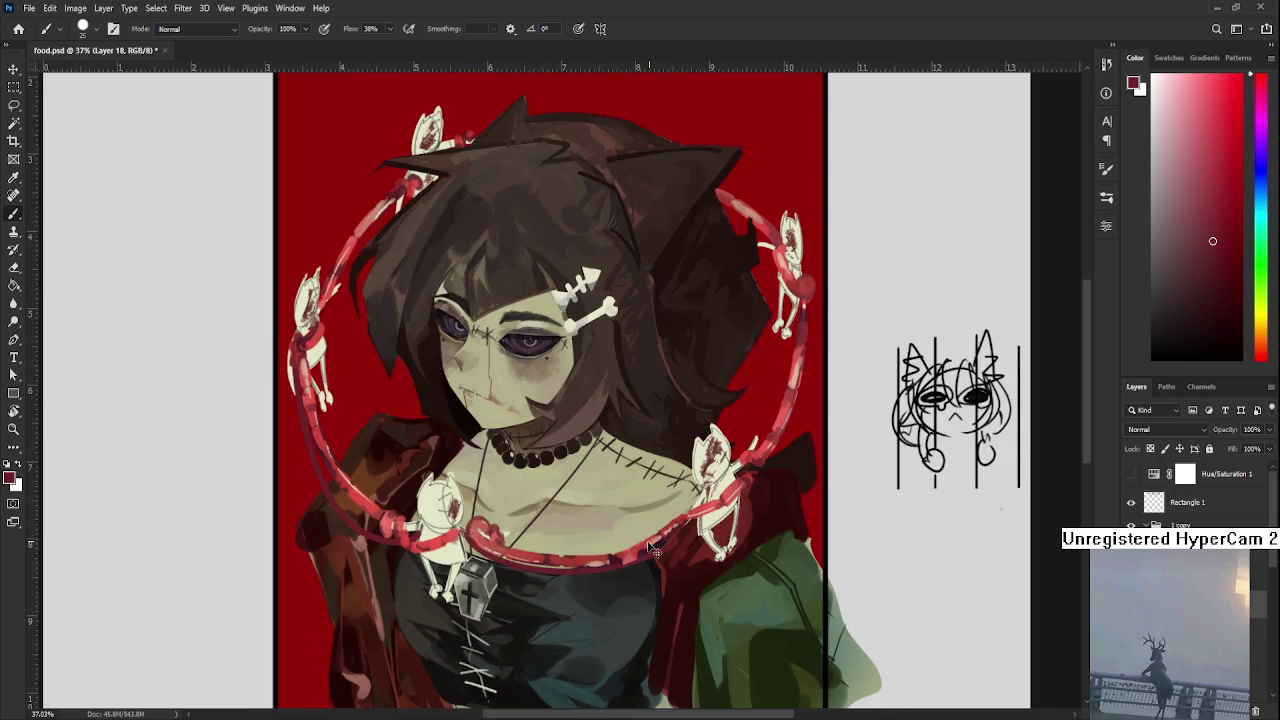
{"action": "key", "text": "ctrl+z"}
{"action": "key", "text": "ctrl+shift+z"}
{"action": "key", "text": "ctrl+z"}
{"action": "key", "text": "ctrl+shift+z"}
{"action": "key", "text": "ctrl+z"}
{"action": "key", "text": "ctrl+shift+z"}
{"action": "key", "text": "ctrl+z"}
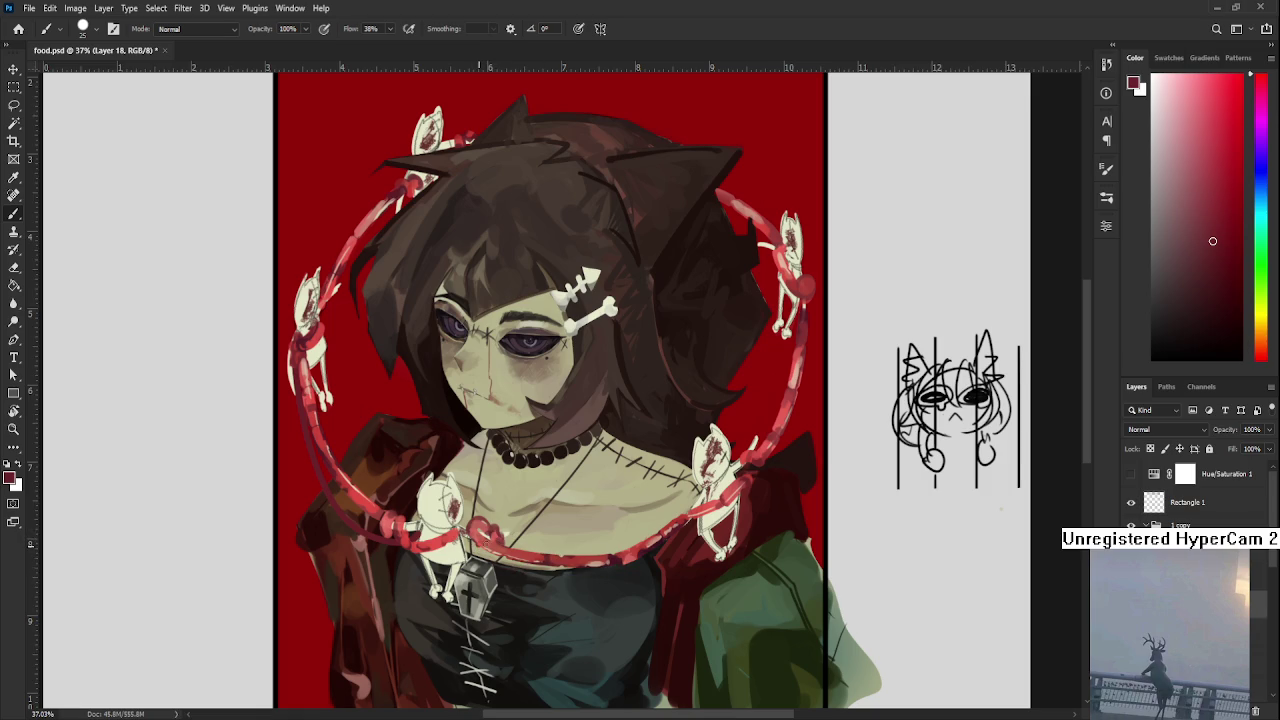
{"action": "left_click_drag", "start_coordinate": [486, 556], "coordinate": [605, 580]}
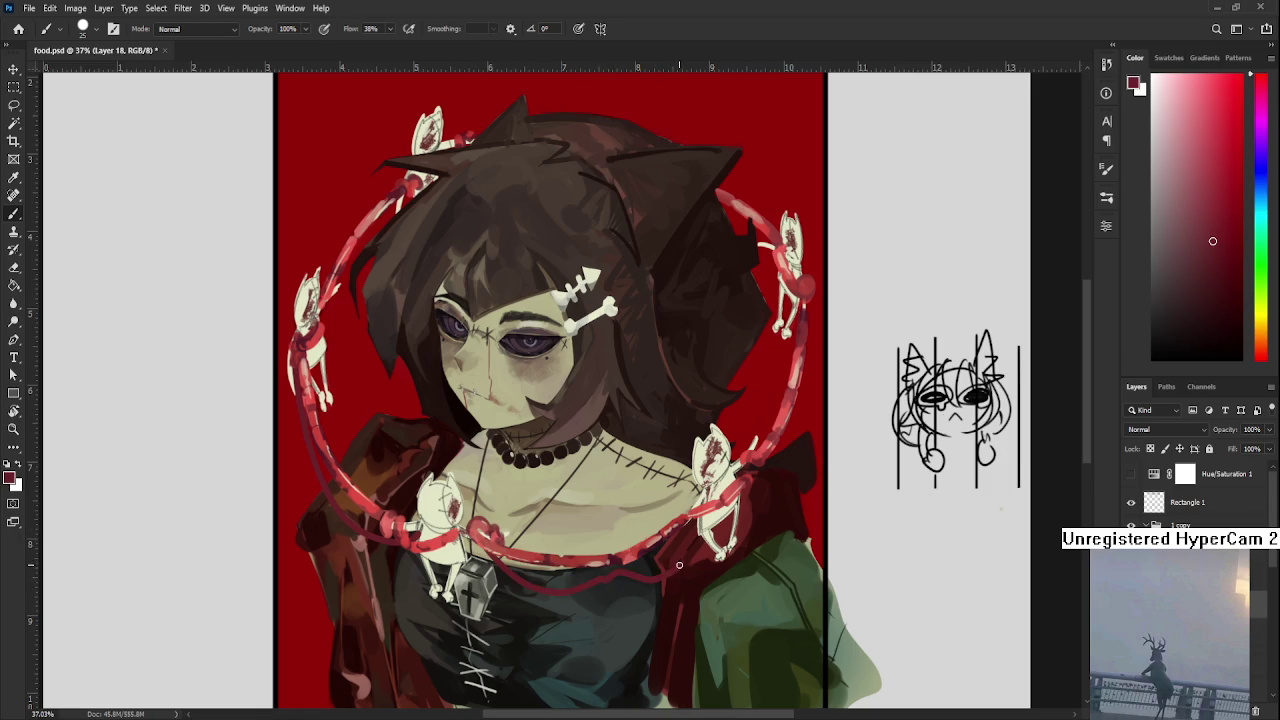
{"action": "key", "text": "ctrl+z"}
{"action": "left_click_drag", "start_coordinate": [500, 565], "coordinate": [534, 591]}
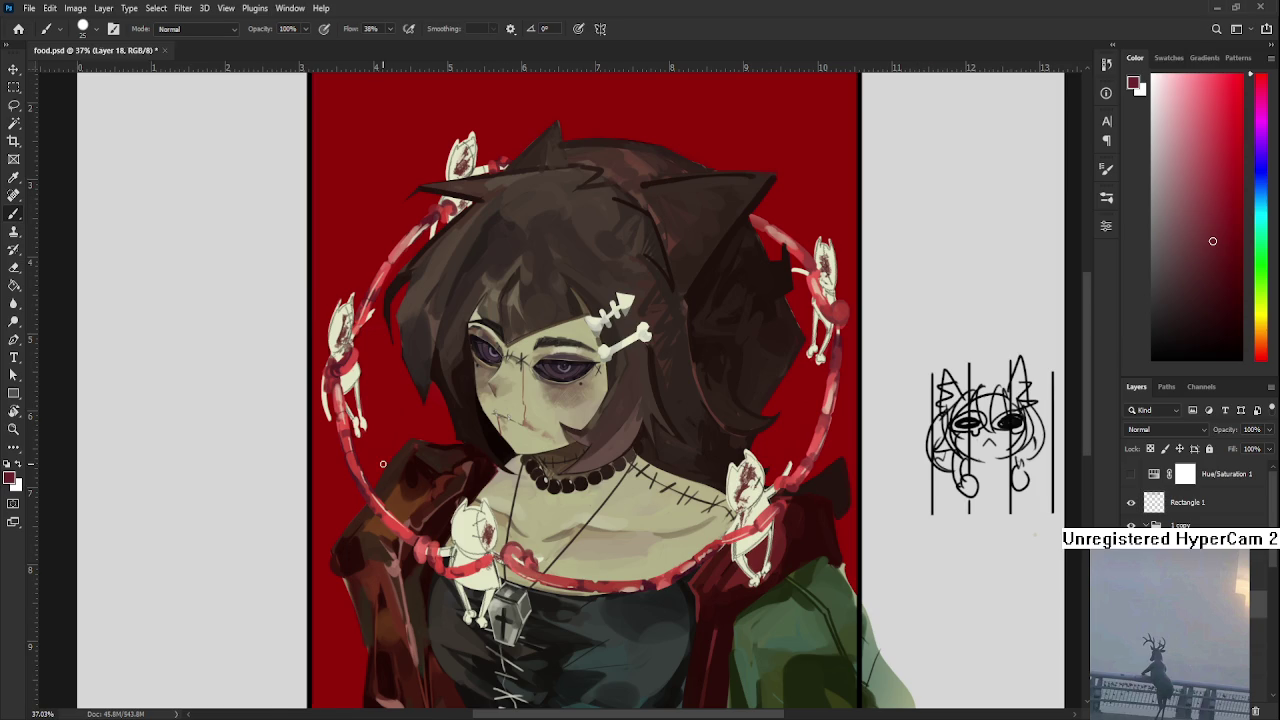
On a new layer, paint dark red strokes wrapping the left cat figure and down its leg
{"action": "scroll", "coordinate": [384, 458], "scroll_direction": "up", "scroll_amount": 3}
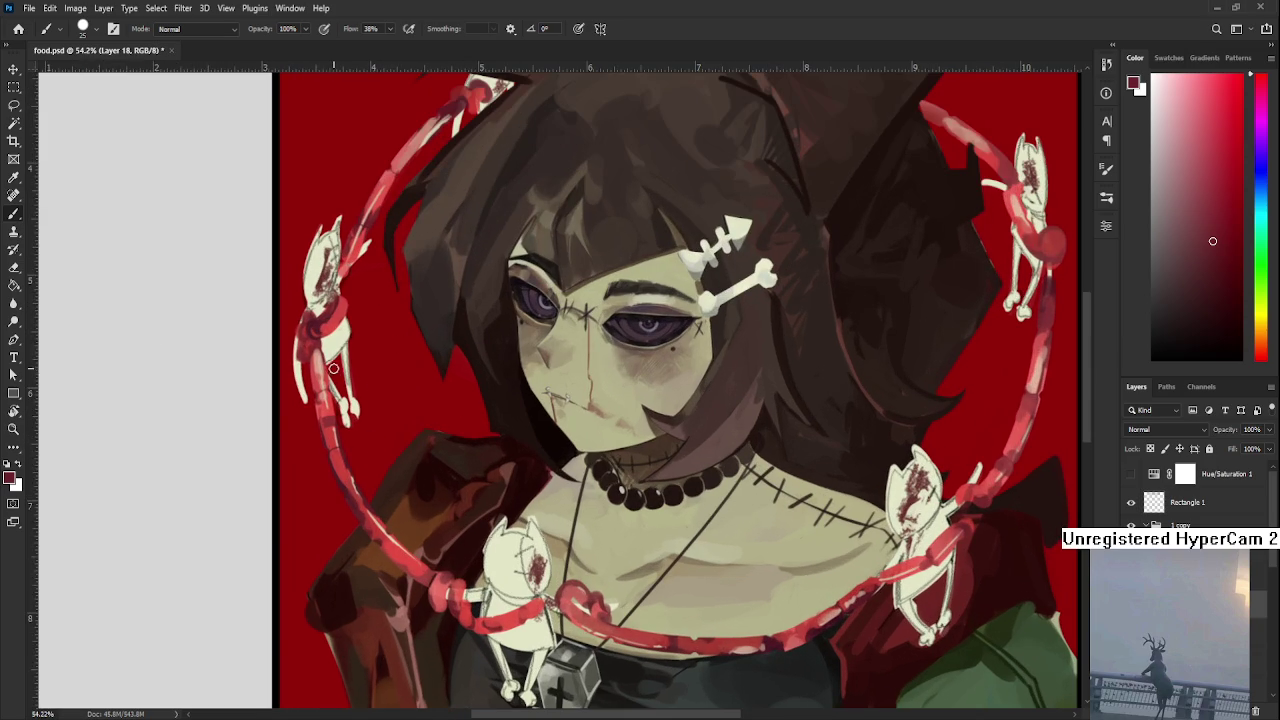
{"action": "left_click_drag", "start_coordinate": [330, 342], "coordinate": [302, 398]}
{"action": "key", "text": "ctrl+z"}
{"action": "key", "text": "ctrl+shift+alt+n"}
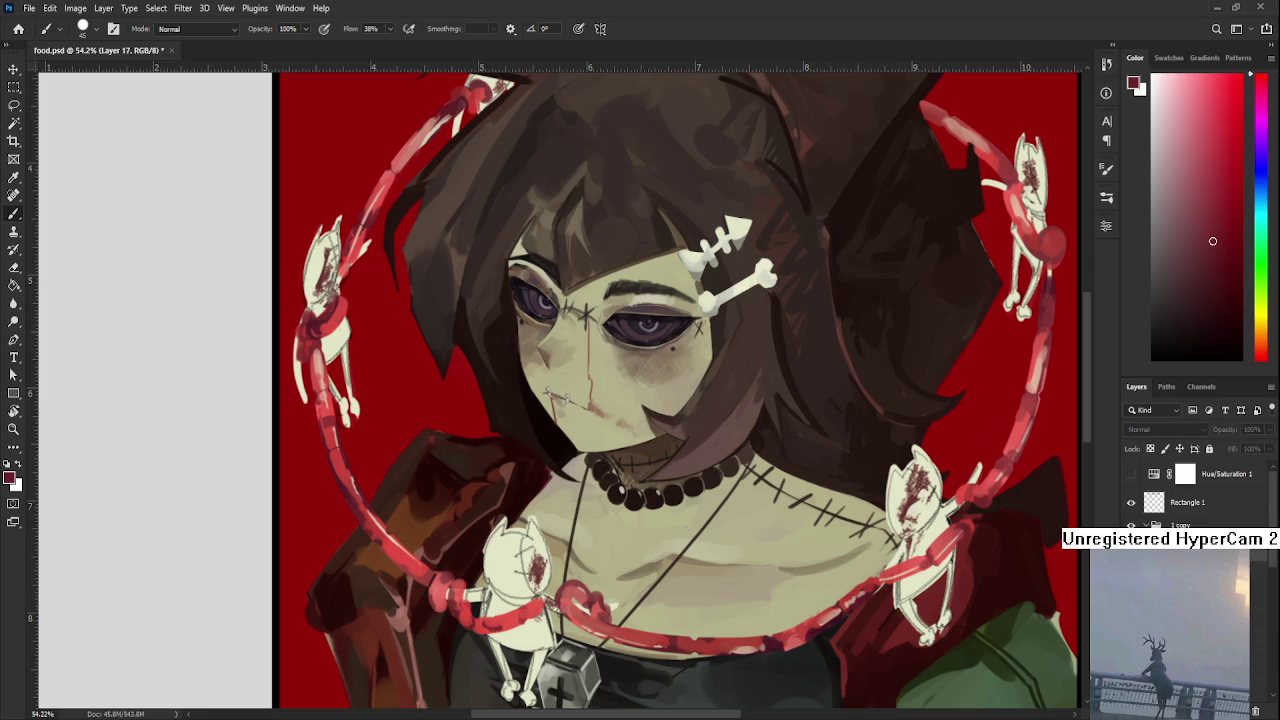
{"action": "left_click_drag", "start_coordinate": [330, 340], "coordinate": [304, 405]}
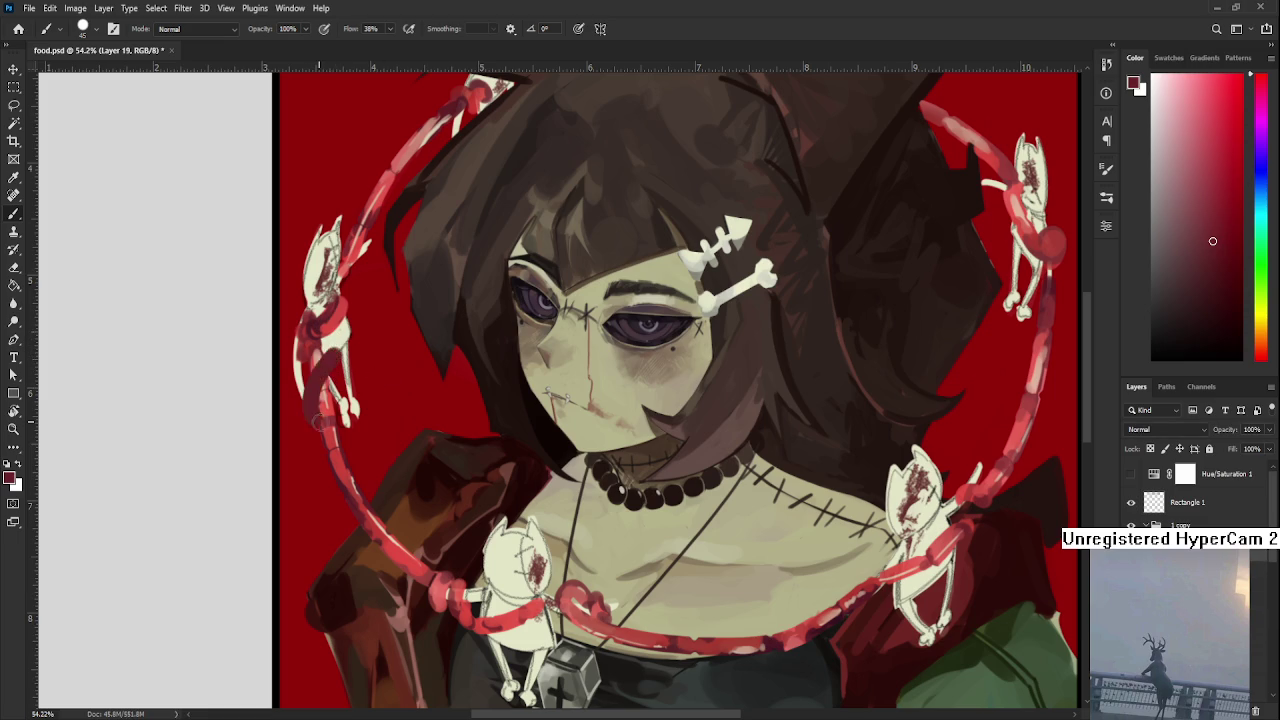
{"action": "mouse_move", "coordinate": [332, 348]}
{"action": "left_mouse_down"}
{"action": "mouse_move", "coordinate": [318, 423]}
{"action": "mouse_move", "coordinate": [343, 448]}
{"action": "mouse_move", "coordinate": [347, 486]}
{"action": "mouse_move", "coordinate": [336, 456]}
{"action": "mouse_move", "coordinate": [348, 437]}
{"action": "mouse_move", "coordinate": [347, 506]}
{"action": "mouse_move", "coordinate": [378, 498]}
{"action": "mouse_move", "coordinate": [400, 540]}
{"action": "mouse_move", "coordinate": [390, 556]}
{"action": "mouse_move", "coordinate": [461, 579]}
{"action": "left_mouse_up"}
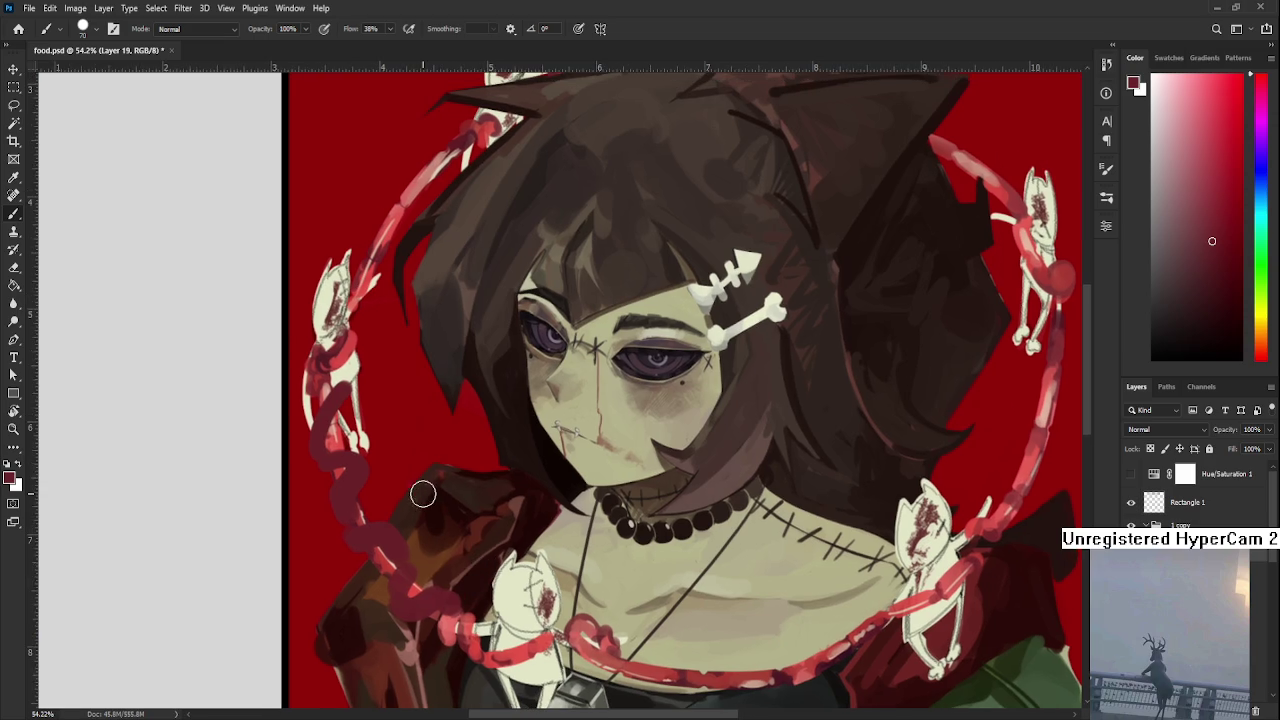
{"action": "scroll", "coordinate": [414, 491], "scroll_direction": "down", "scroll_amount": 2}
{"action": "key", "text": "e"}
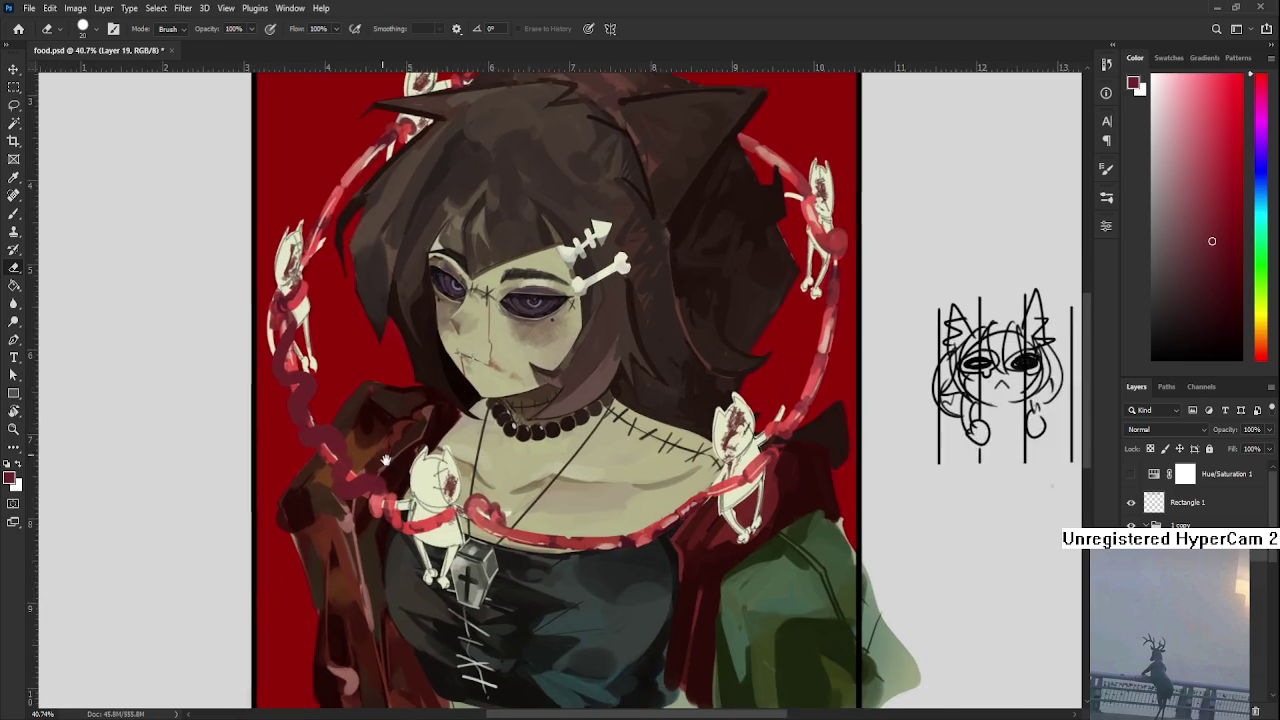
Paint dark red strokes along the lower ring, its right loop and the left chain links
{"action": "left_click_drag", "start_coordinate": [358, 397], "coordinate": [284, 287]}
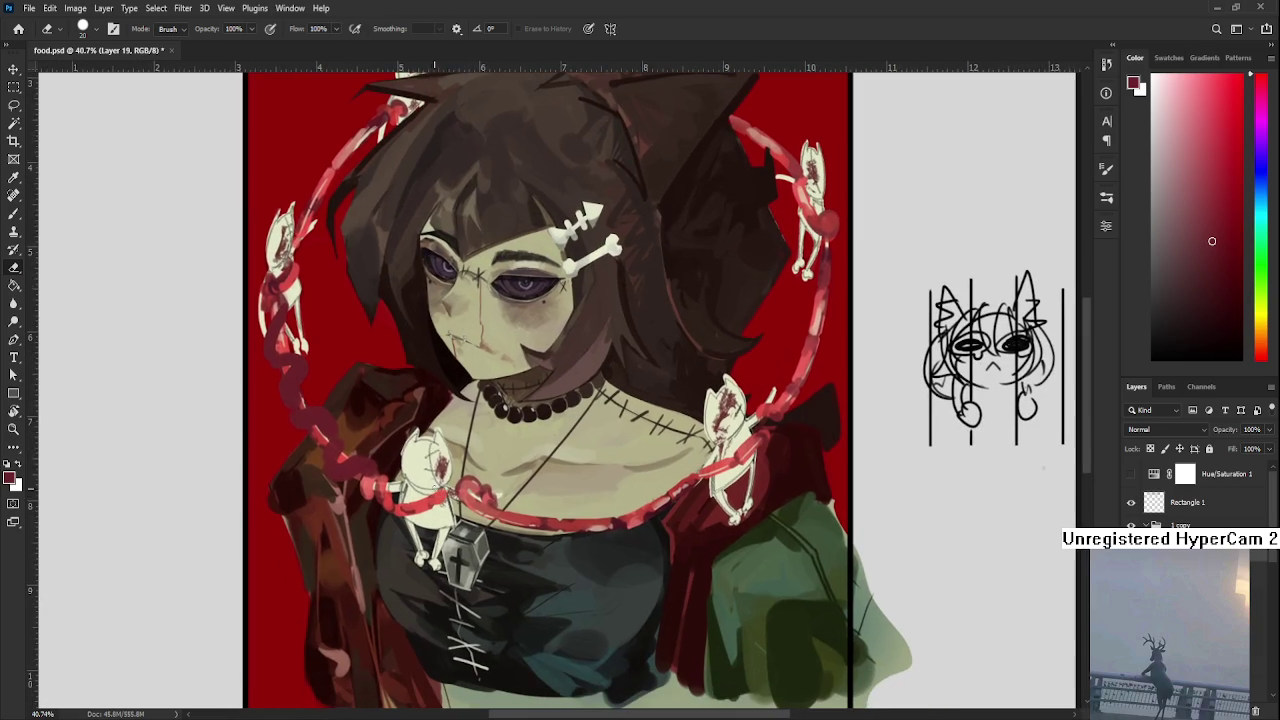
{"action": "key", "text": "b"}
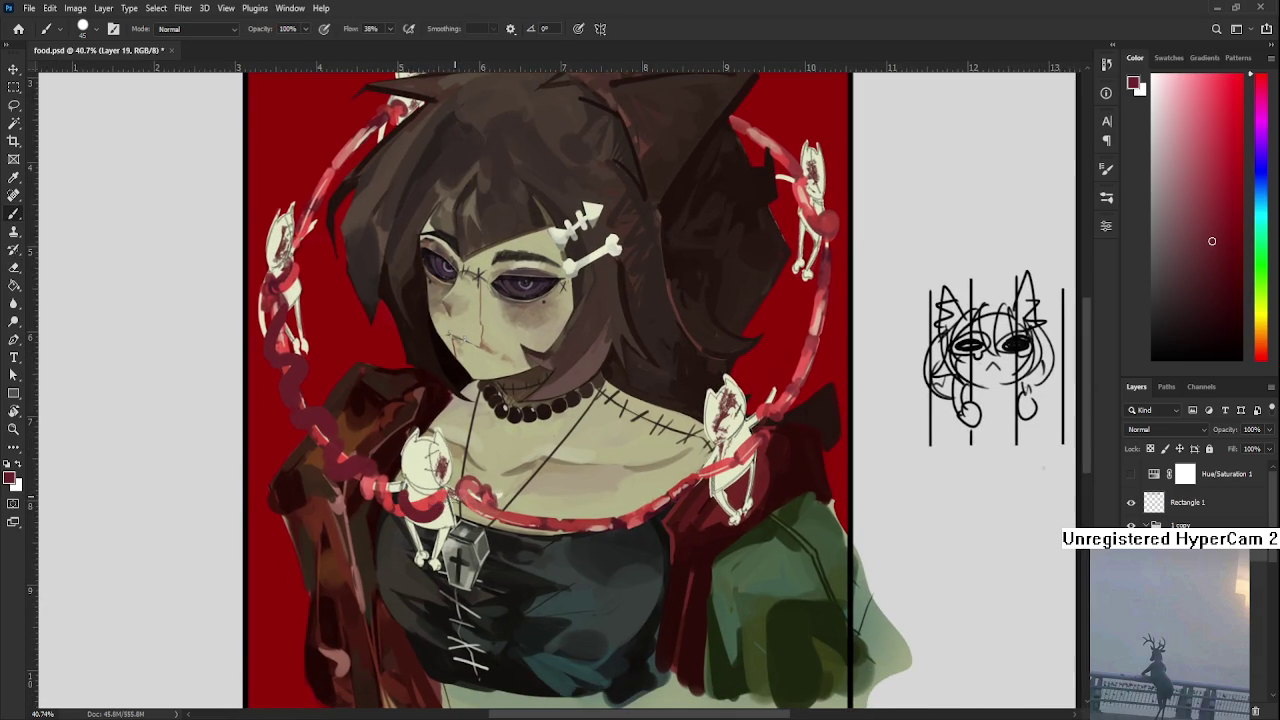
{"action": "mouse_move", "coordinate": [483, 490]}
{"action": "left_mouse_down"}
{"action": "mouse_move", "coordinate": [590, 528]}
{"action": "mouse_move", "coordinate": [640, 522]}
{"action": "mouse_move", "coordinate": [581, 566]}
{"action": "mouse_move", "coordinate": [560, 545]}
{"action": "mouse_move", "coordinate": [594, 538]}
{"action": "mouse_move", "coordinate": [596, 497]}
{"action": "mouse_move", "coordinate": [565, 605]}
{"action": "mouse_move", "coordinate": [622, 475]}
{"action": "mouse_move", "coordinate": [602, 530]}
{"action": "left_mouse_up"}
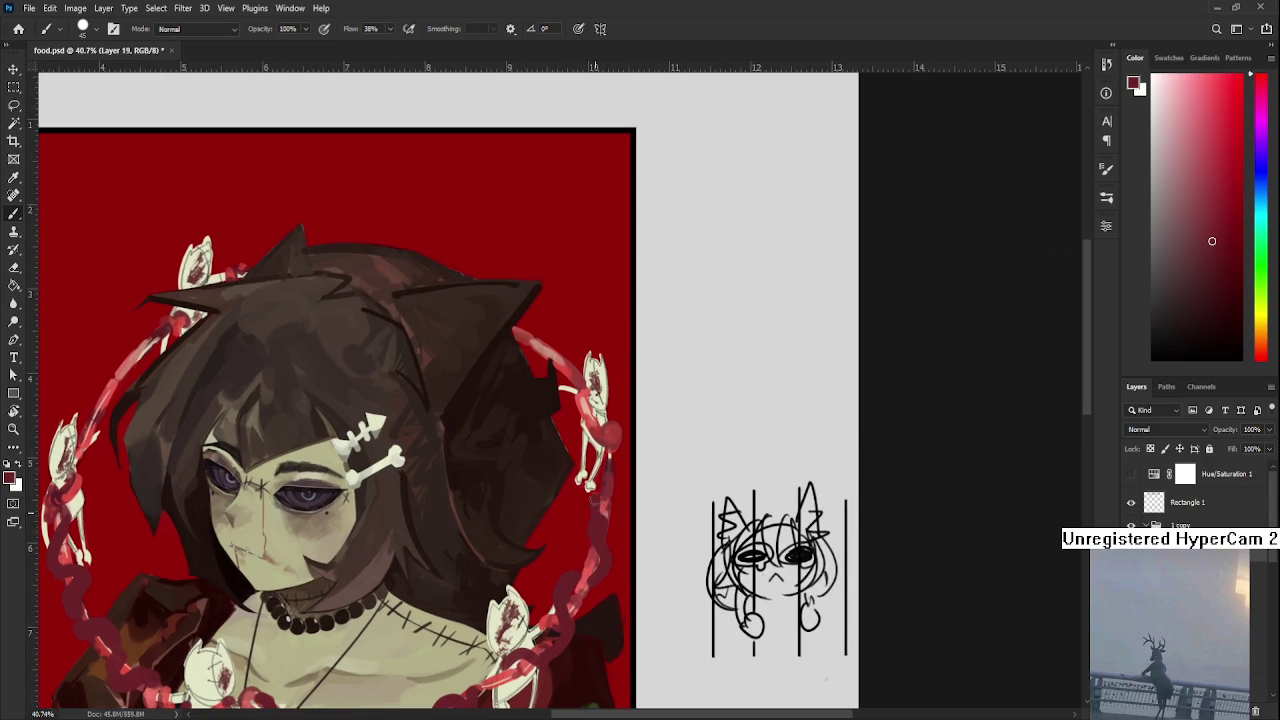
{"action": "left_click_drag", "start_coordinate": [560, 375], "coordinate": [545, 515]}
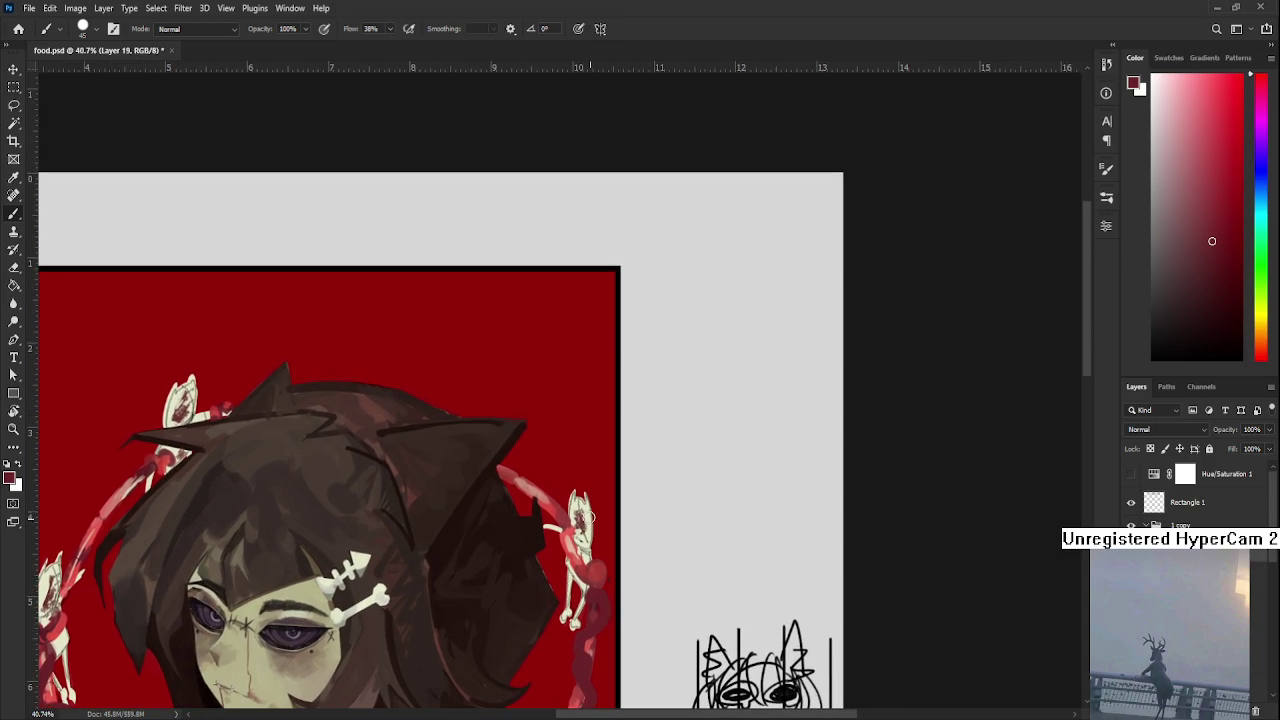
{"action": "mouse_move", "coordinate": [502, 468]}
{"action": "left_mouse_down"}
{"action": "mouse_move", "coordinate": [541, 490]}
{"action": "mouse_move", "coordinate": [792, 408]}
{"action": "left_mouse_up"}
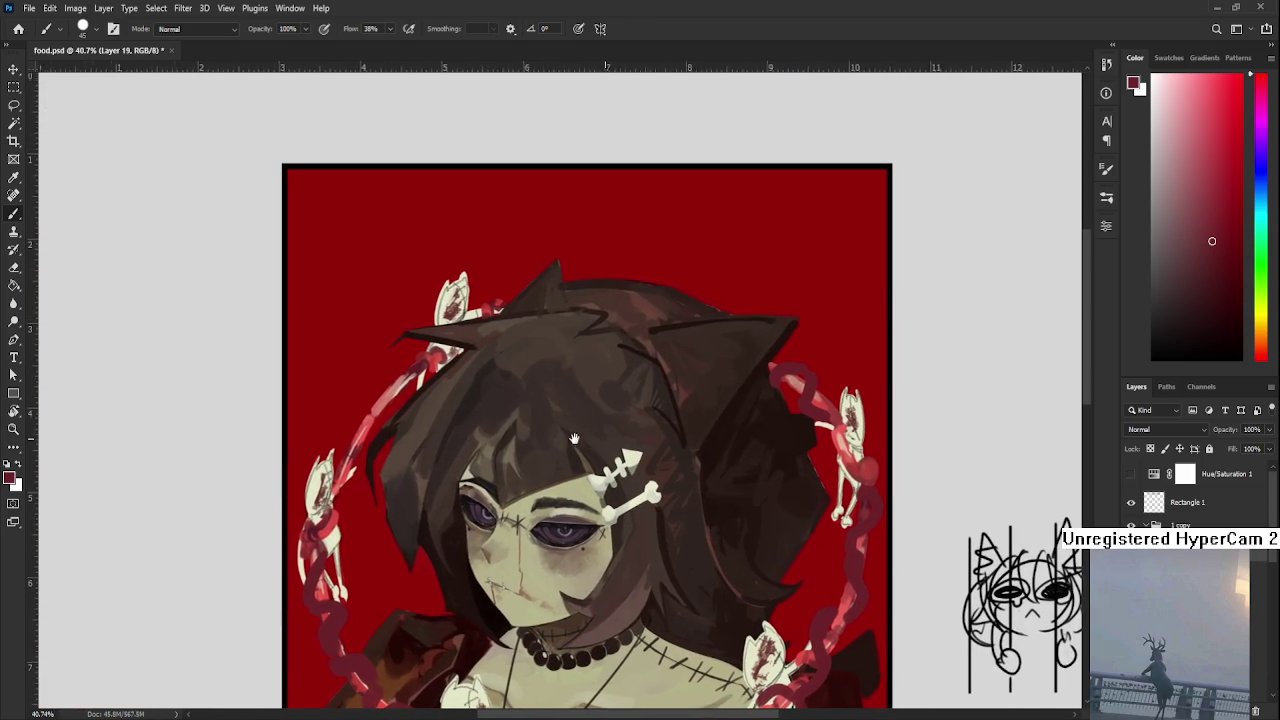
{"action": "left_click_drag", "start_coordinate": [339, 472], "coordinate": [364, 442]}
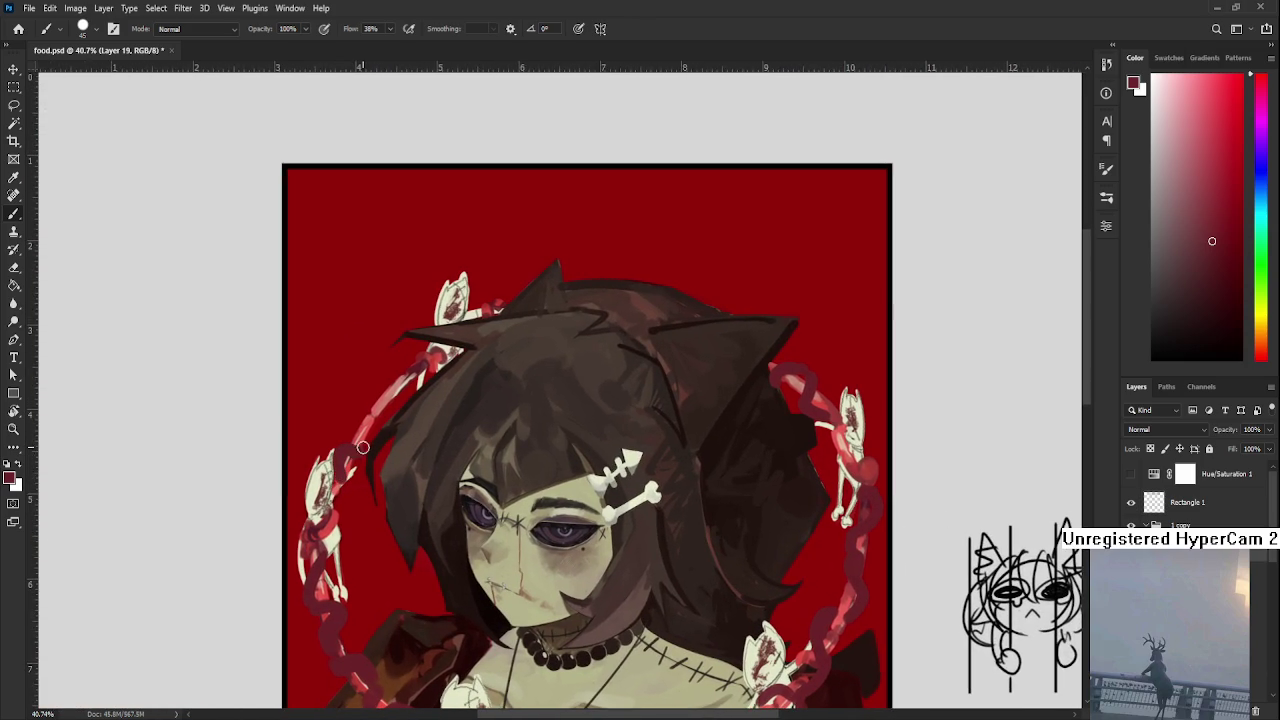
{"action": "left_click_drag", "start_coordinate": [364, 442], "coordinate": [411, 376]}
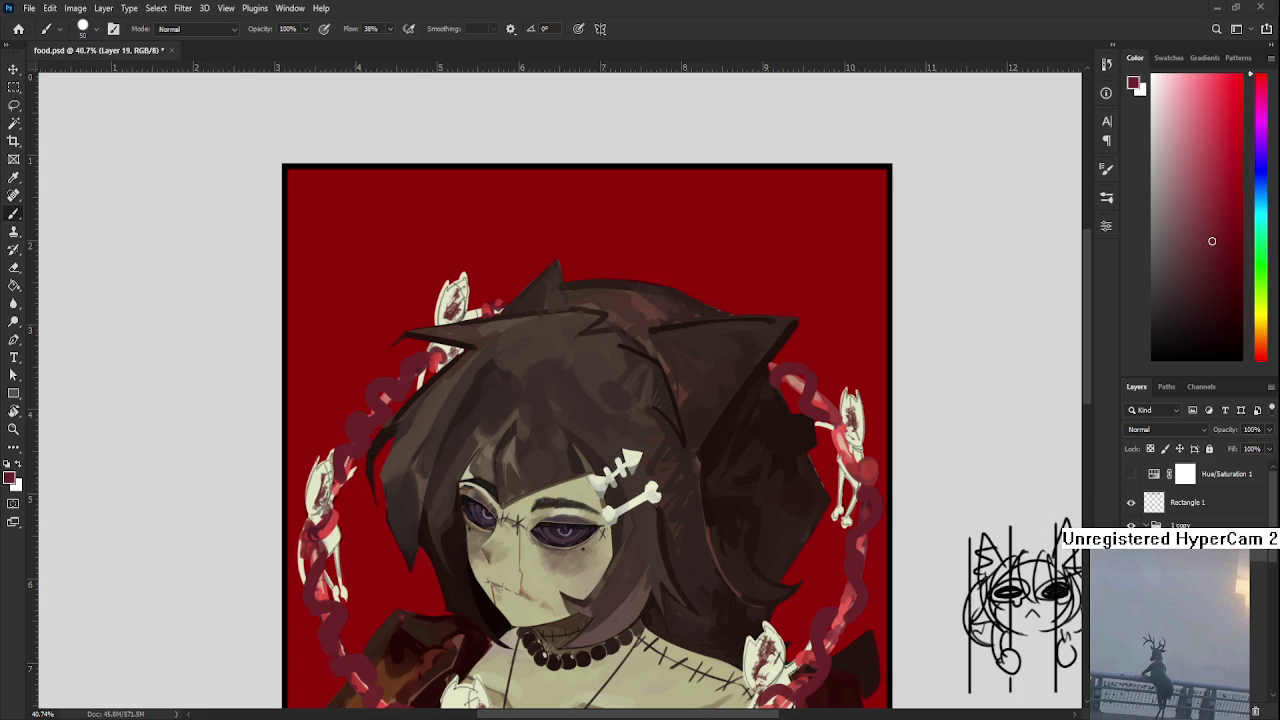
{"action": "scroll", "coordinate": [465, 465], "scroll_direction": "down", "scroll_amount": 1}
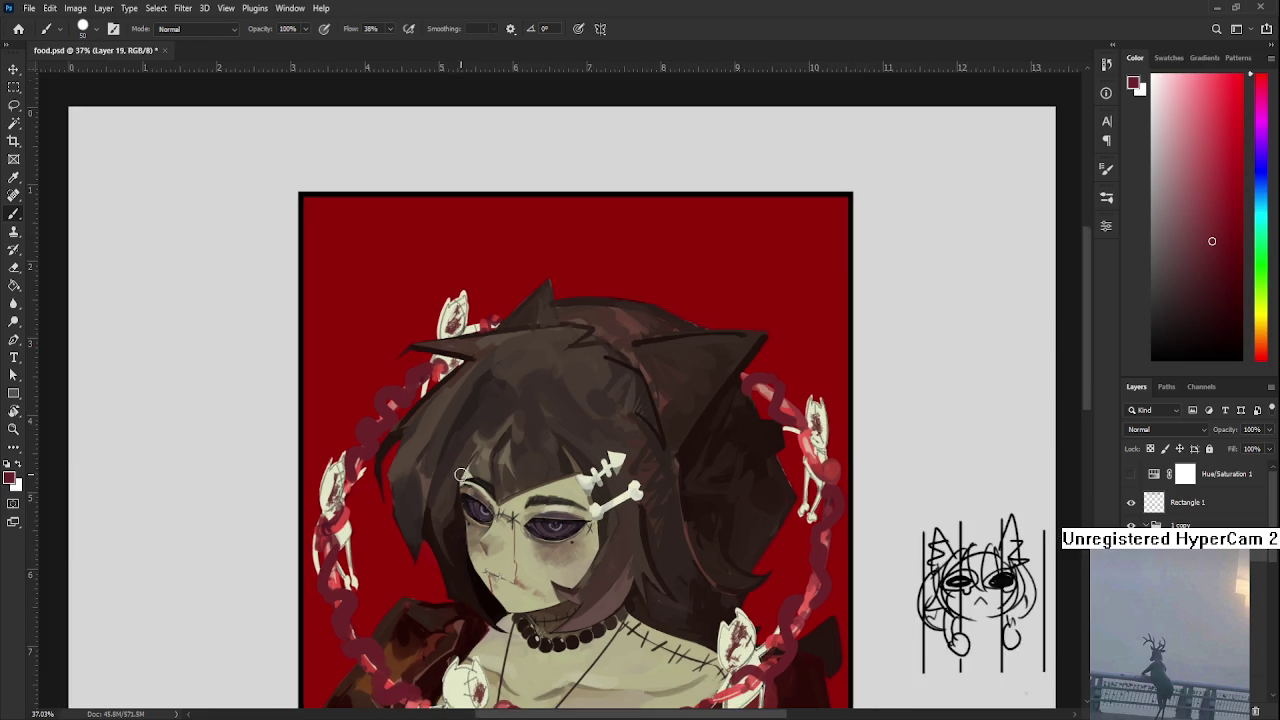
Add dark red strokes over the chain below the necklace, tidying them with the Eraser
{"action": "left_click_drag", "start_coordinate": [552, 668], "coordinate": [538, 557]}
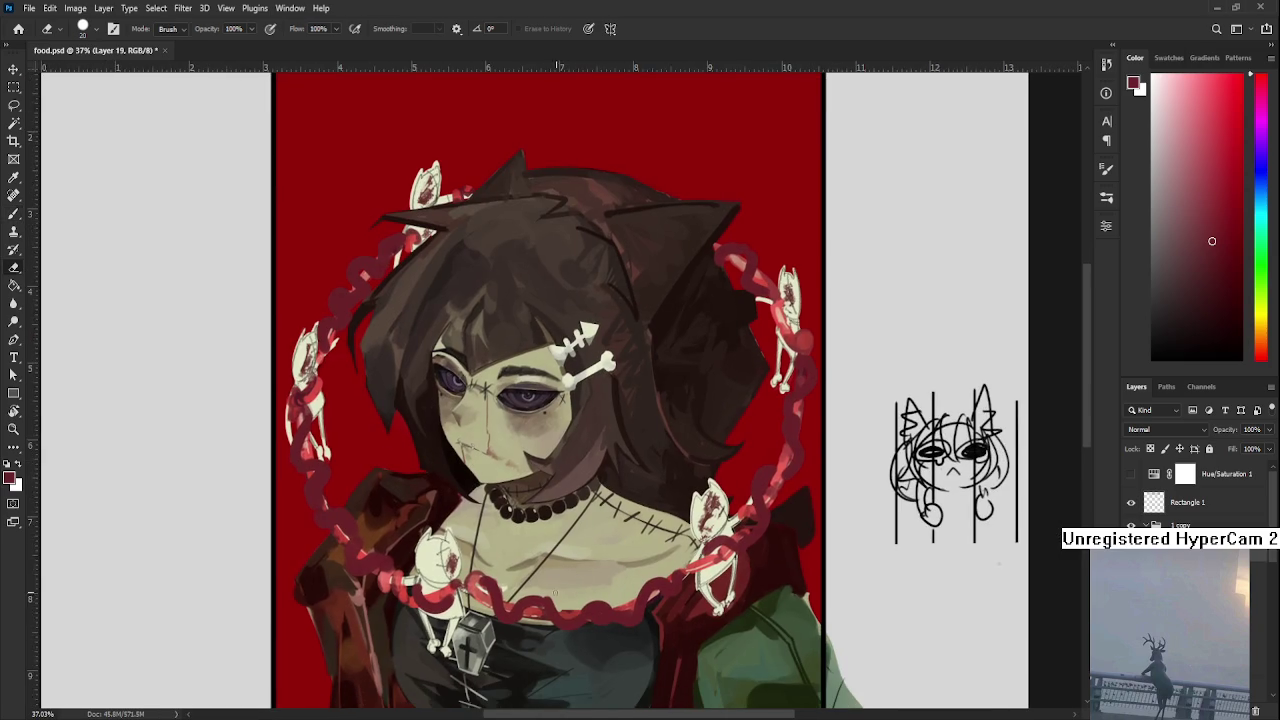
{"action": "mouse_move", "coordinate": [534, 598]}
{"action": "left_mouse_down"}
{"action": "mouse_move", "coordinate": [556, 632]}
{"action": "mouse_move", "coordinate": [578, 628]}
{"action": "left_mouse_up"}
{"action": "key", "text": "e"}
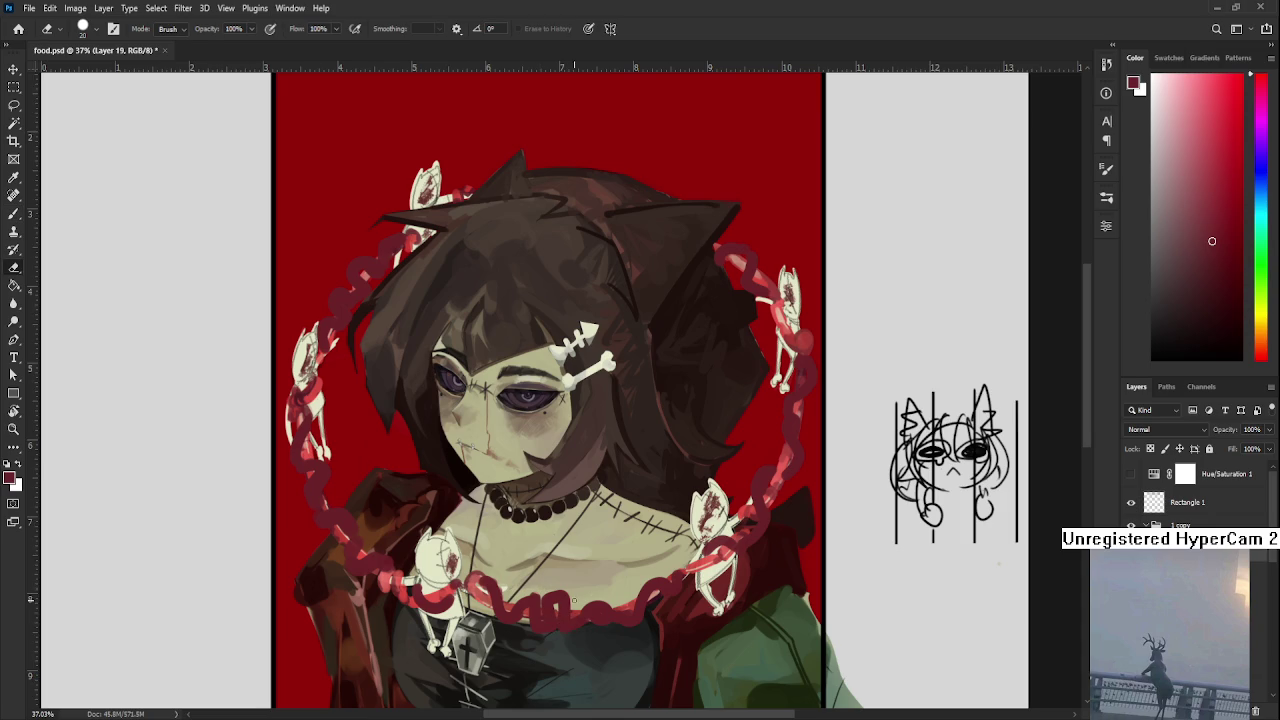
{"action": "key", "text": "b"}
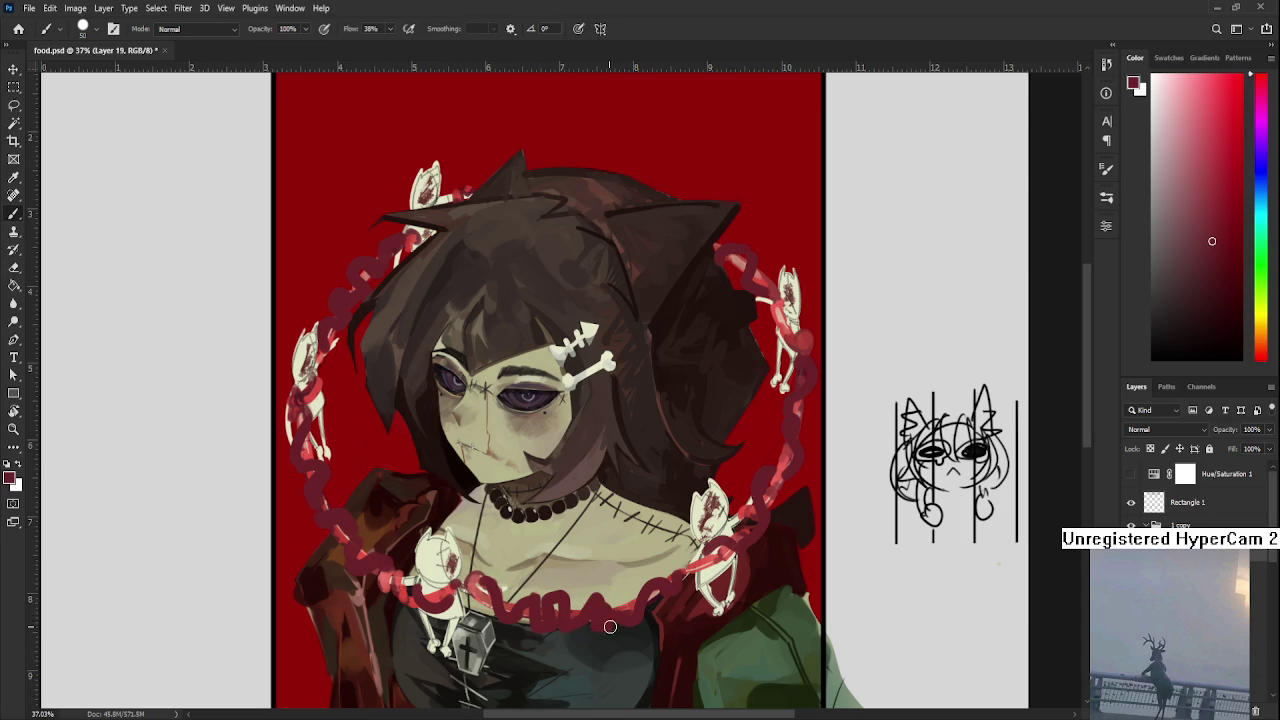
{"action": "key", "text": "e"}
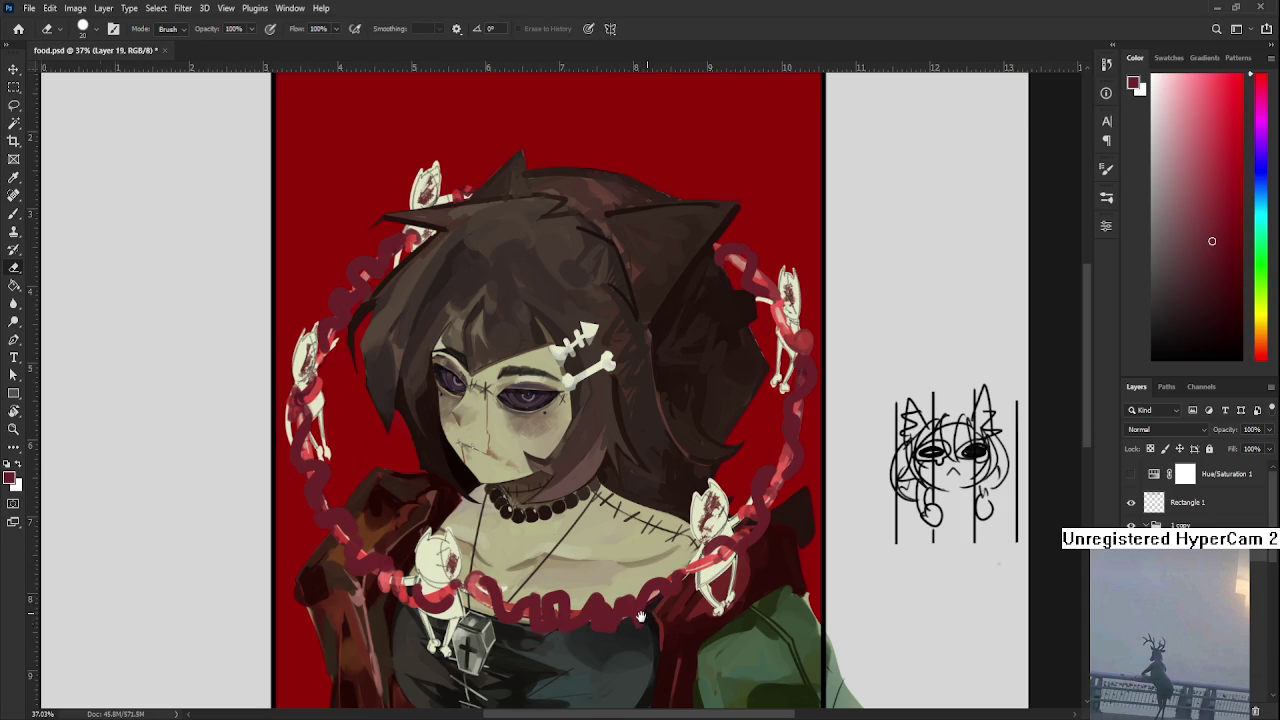
{"action": "left_click_drag", "start_coordinate": [641, 617], "coordinate": [561, 612]}
{"action": "key", "text": "b"}
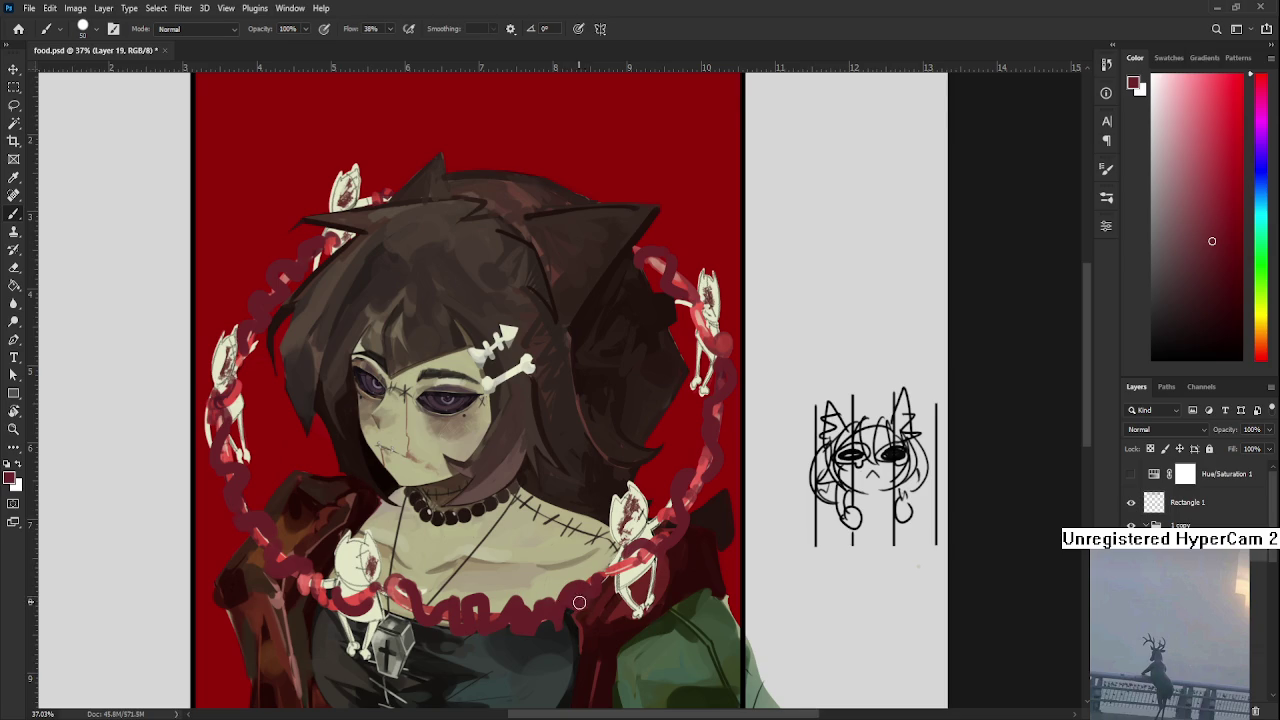
{"action": "left_click_drag", "start_coordinate": [618, 569], "coordinate": [533, 632]}
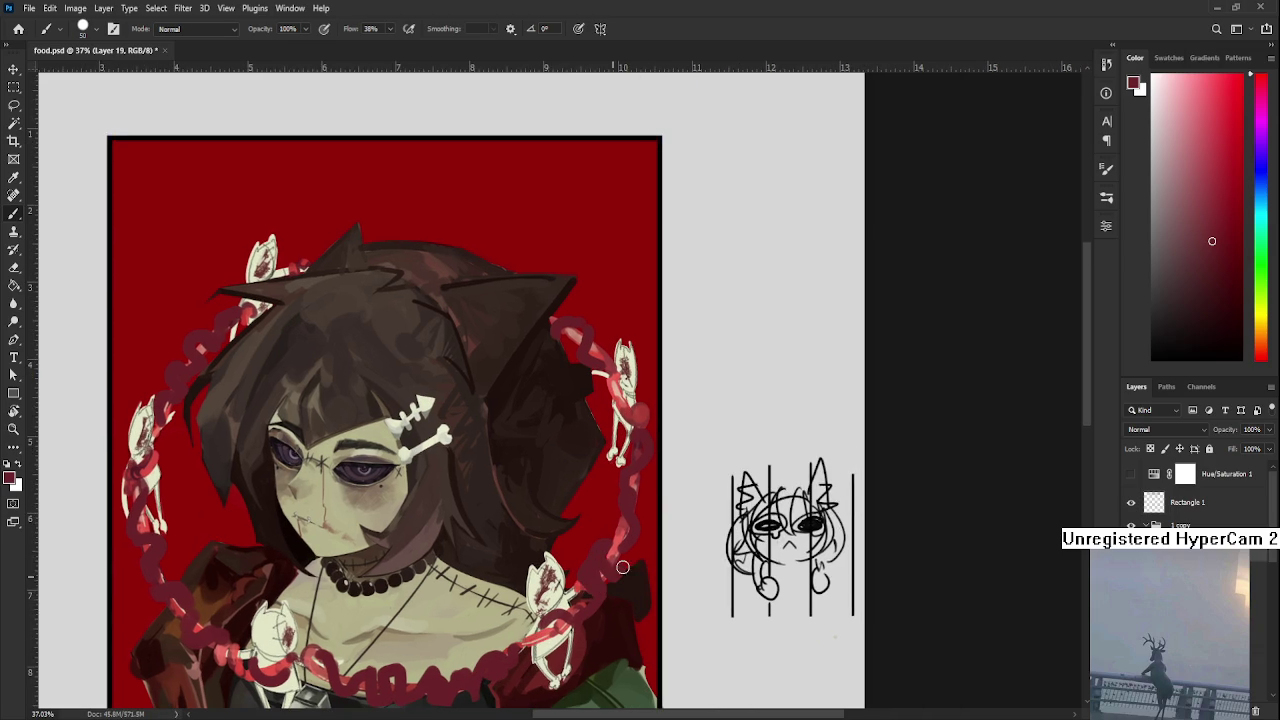
{"action": "left_click_drag", "start_coordinate": [631, 554], "coordinate": [600, 583]}
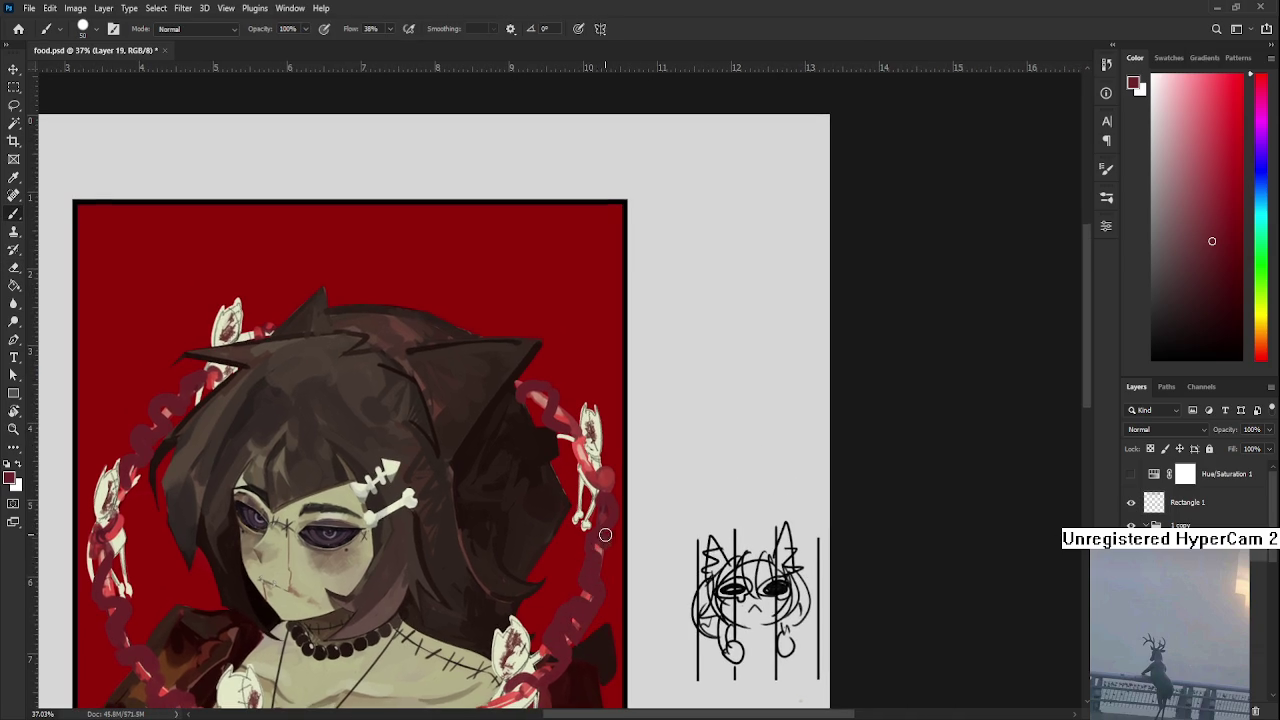
{"action": "left_click_drag", "start_coordinate": [605, 535], "coordinate": [608, 617]}
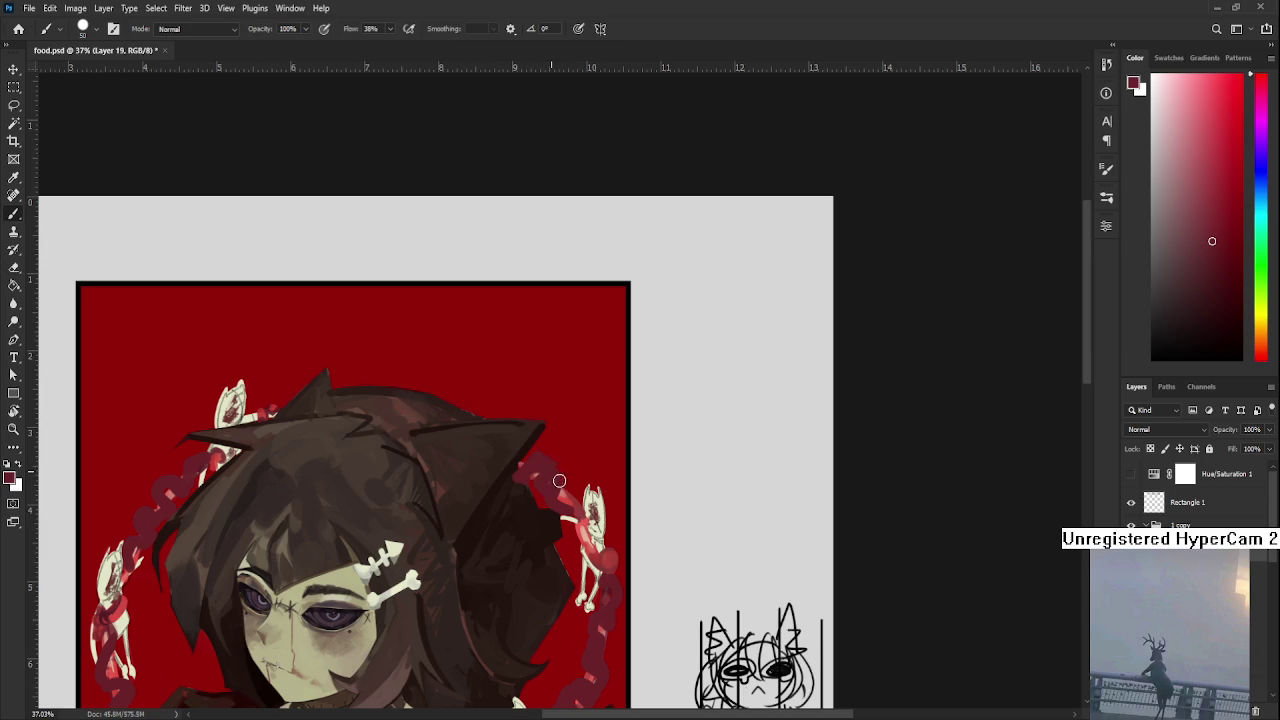
{"action": "key", "text": "e"}
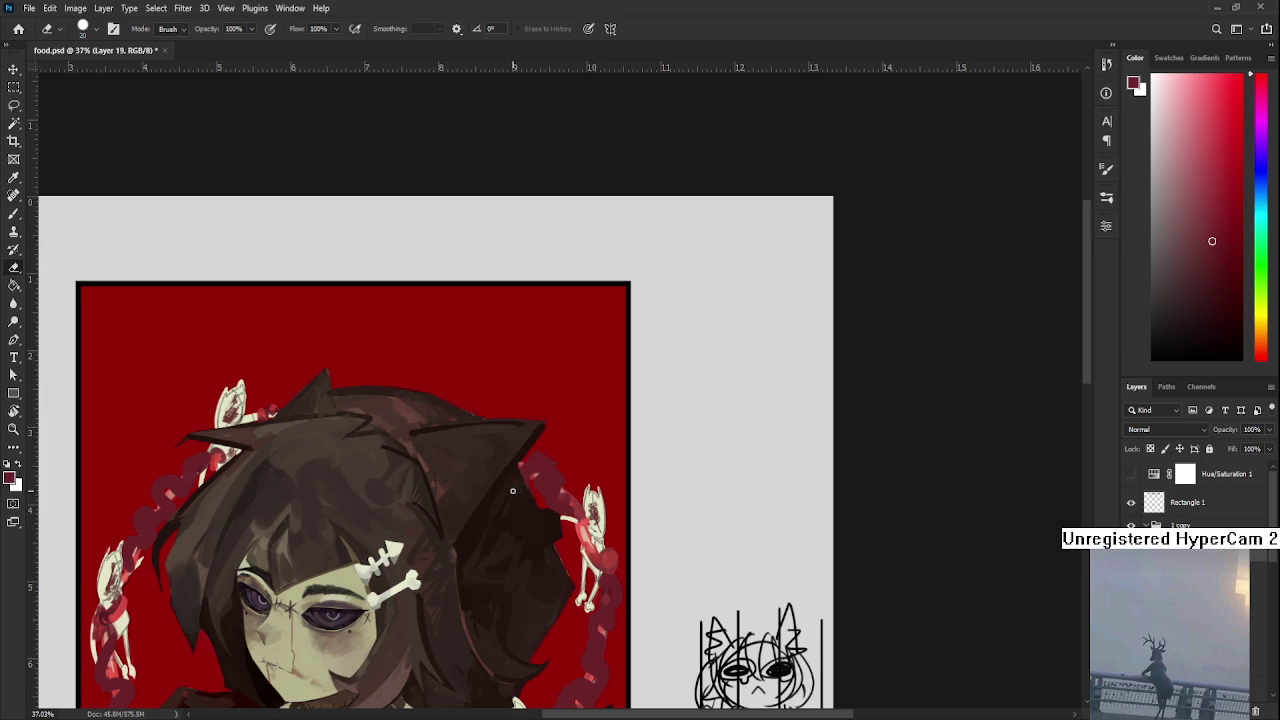
{"action": "scroll", "coordinate": [502, 490], "scroll_direction": "down", "scroll_amount": 2}
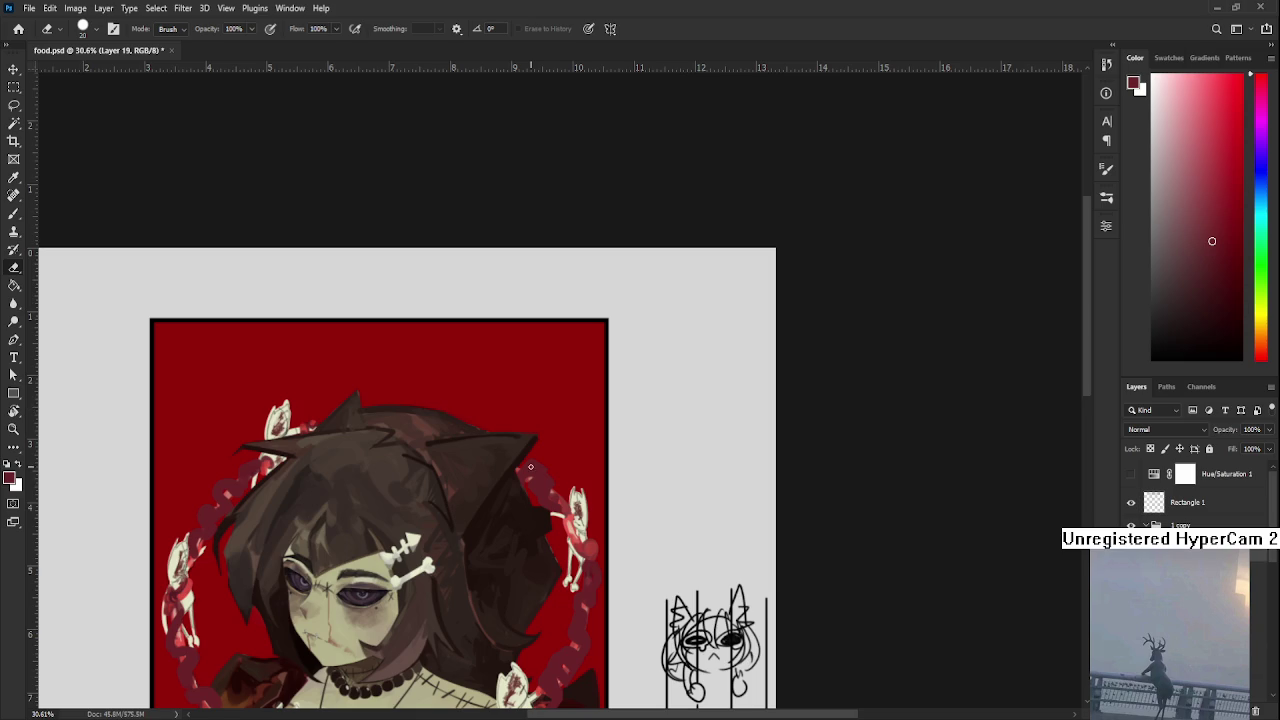
Scroll around the canvas and switch to the Brush tool at a smaller size
{"action": "scroll", "coordinate": [510, 520], "scroll_direction": "up", "scroll_amount": 1}
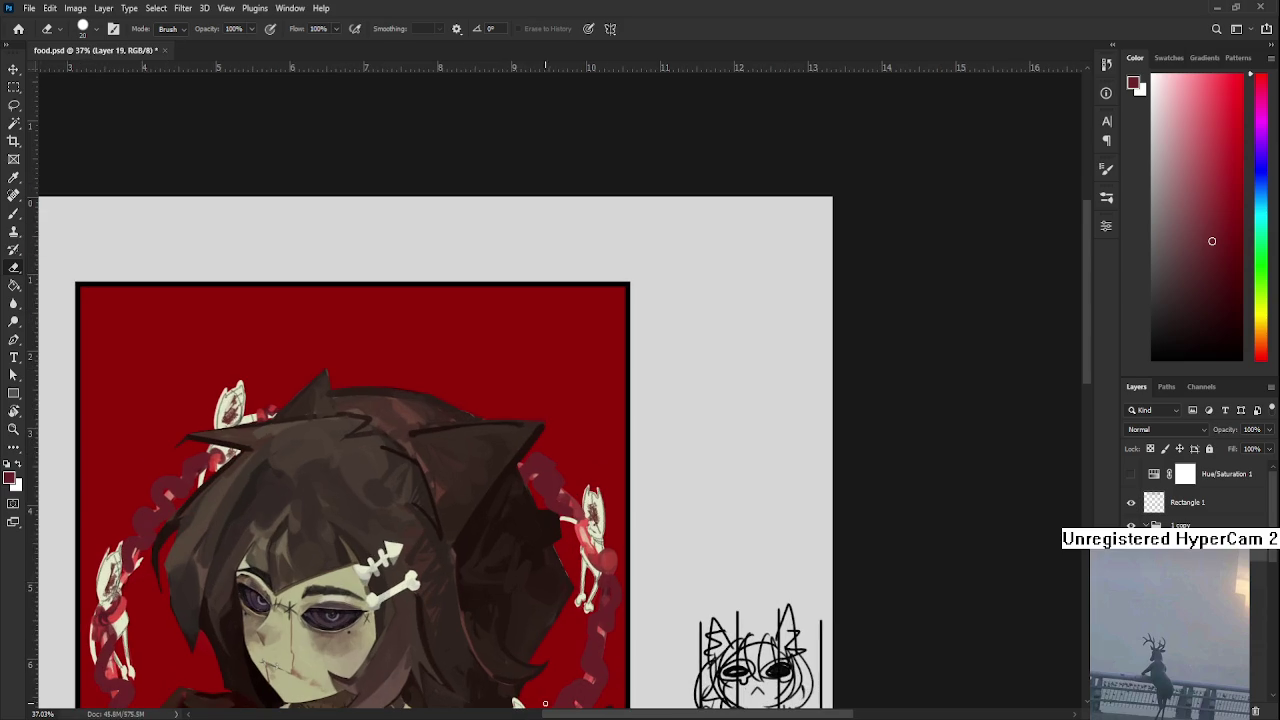
{"action": "scroll", "coordinate": [545, 703], "scroll_direction": "down", "scroll_amount": 3}
{"action": "scroll", "coordinate": [325, 521], "scroll_direction": "up", "scroll_amount": 1}
{"action": "scroll", "coordinate": [325, 521], "scroll_direction": "up", "scroll_amount": 1}
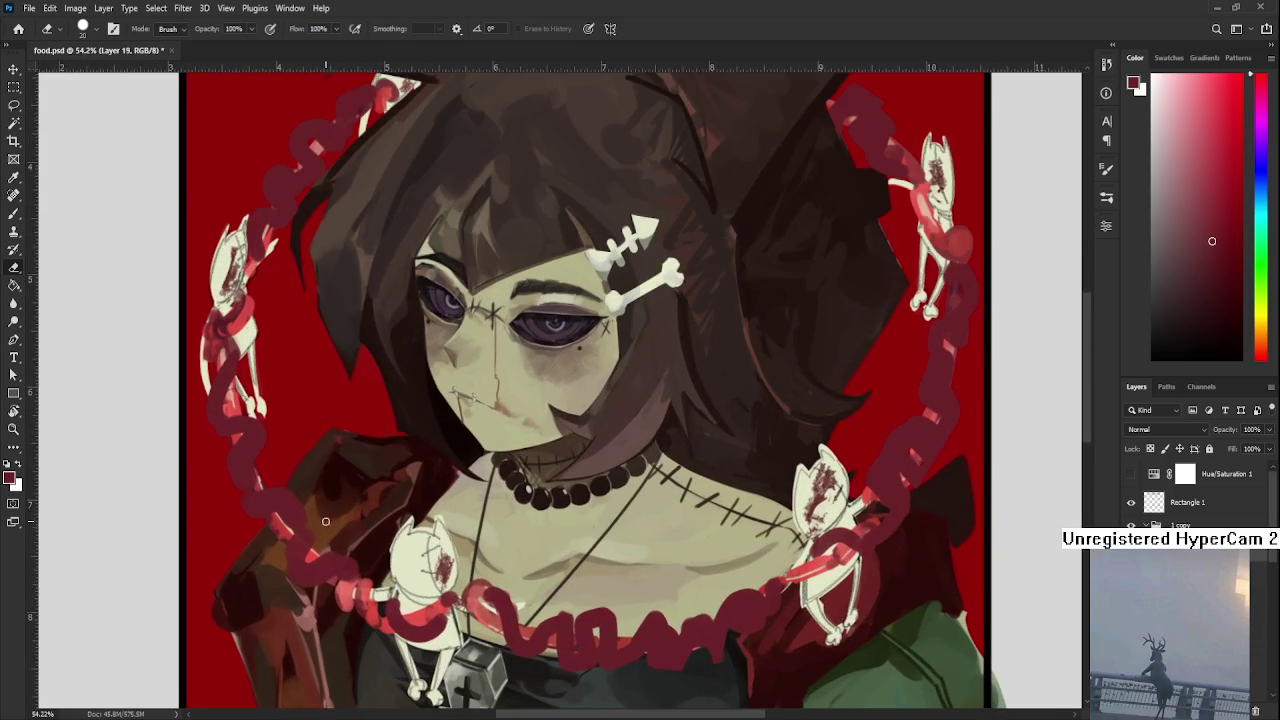
{"action": "scroll", "coordinate": [325, 521], "scroll_direction": "left", "scroll_amount": 2}
{"action": "scroll", "coordinate": [313, 483], "scroll_direction": "up", "scroll_amount": 2}
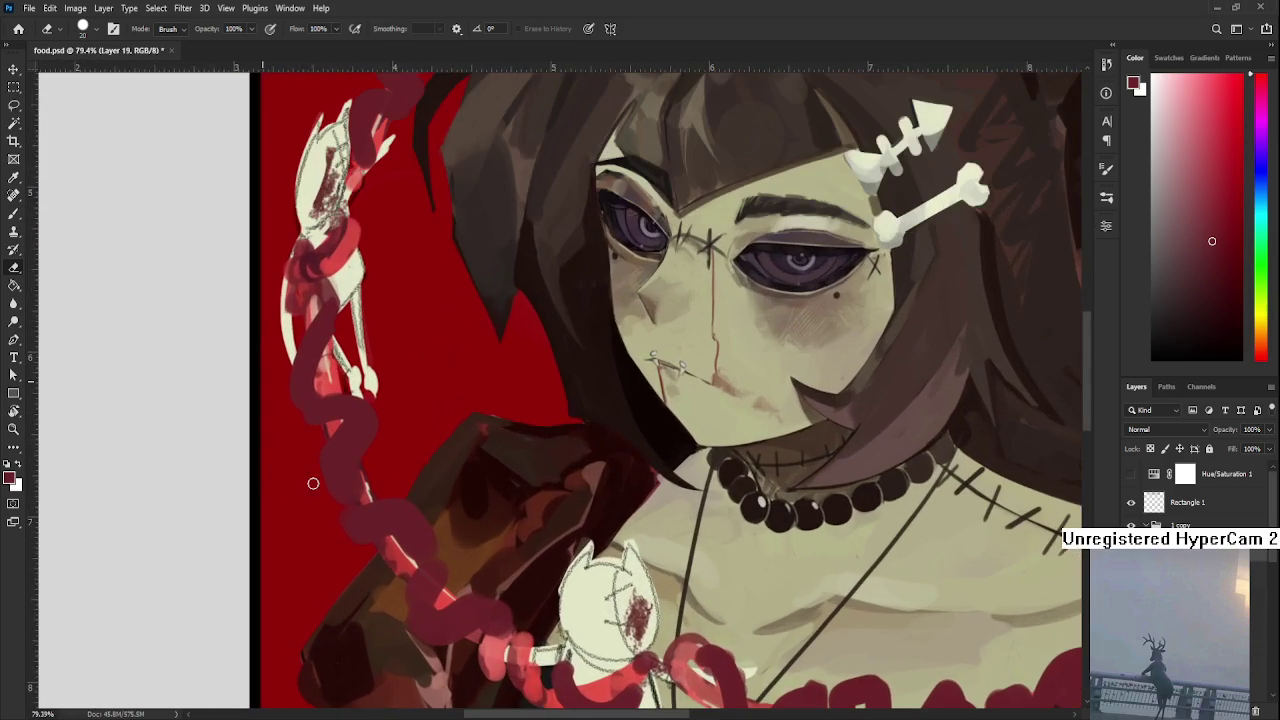
{"action": "scroll", "coordinate": [576, 453], "scroll_direction": "down", "scroll_amount": 1}
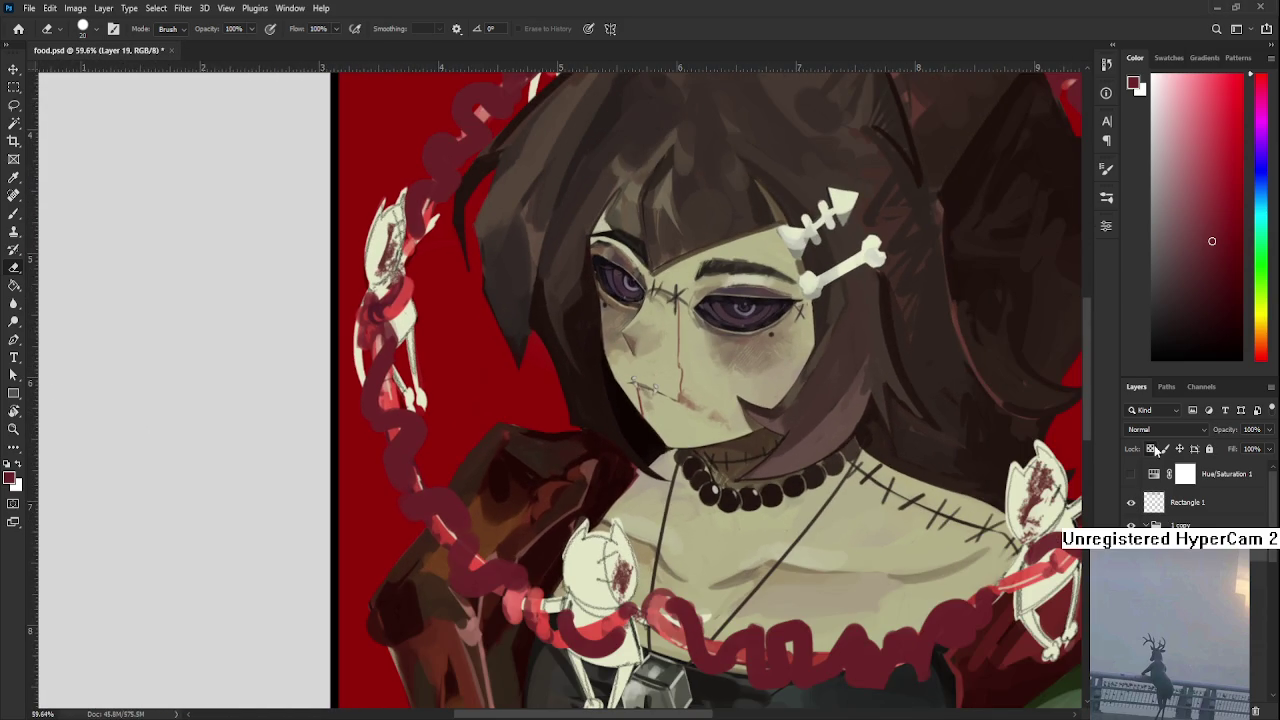
{"action": "key", "text": "b"}
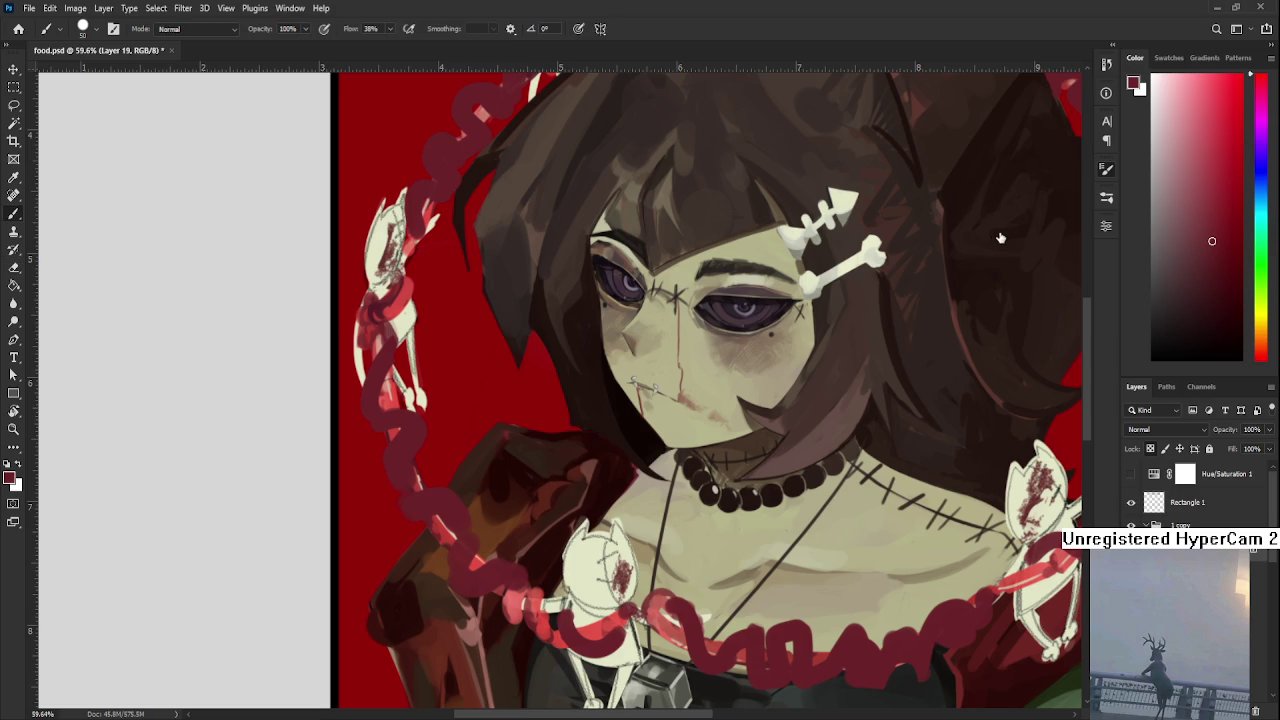
{"action": "key", "text": "bracketleft"}
{"action": "key", "text": "bracketleft"}
Enlarge the brush, sample a brighter red, and paint a zigzag highlight along the neckline chain
{"action": "left_click", "coordinate": [1175, 163]}
{"action": "scroll", "coordinate": [505, 392], "scroll_direction": "down", "scroll_amount": 1}
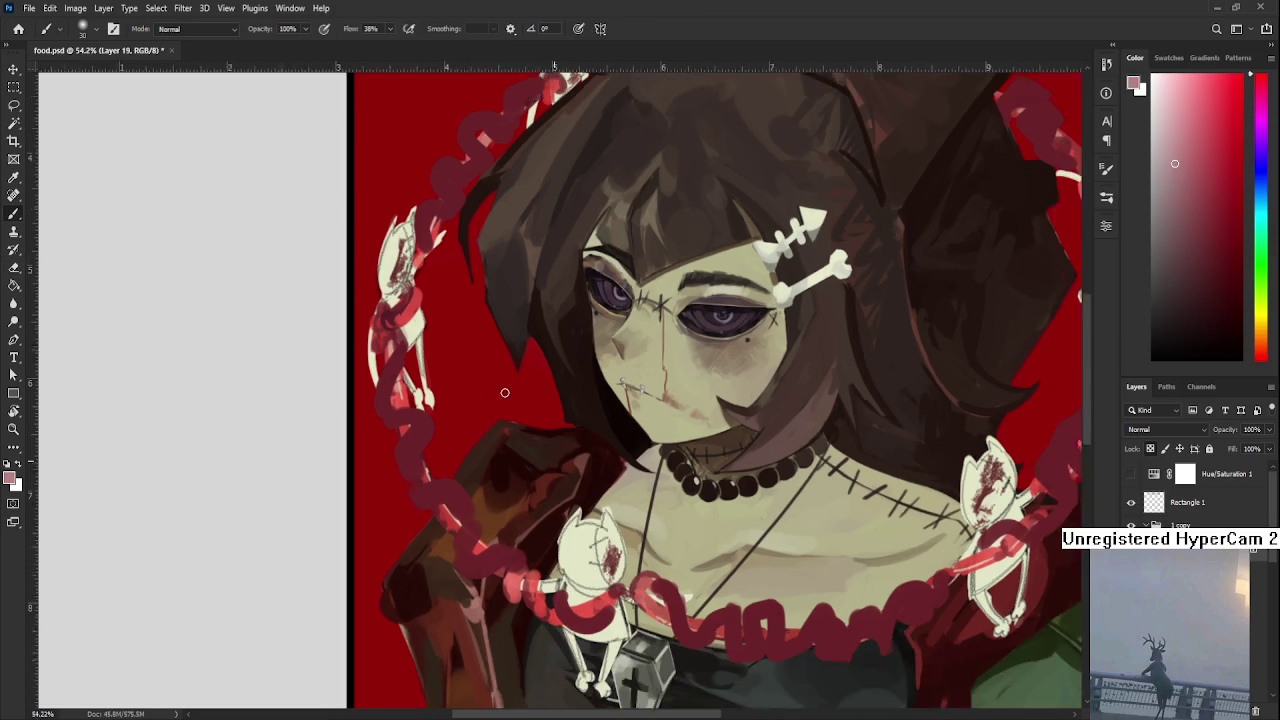
{"action": "scroll", "coordinate": [505, 392], "scroll_direction": "down", "scroll_amount": 1}
{"action": "key", "text": "bracketright"}
{"action": "key", "text": "bracketright"}
{"action": "key", "text": "bracketright"}
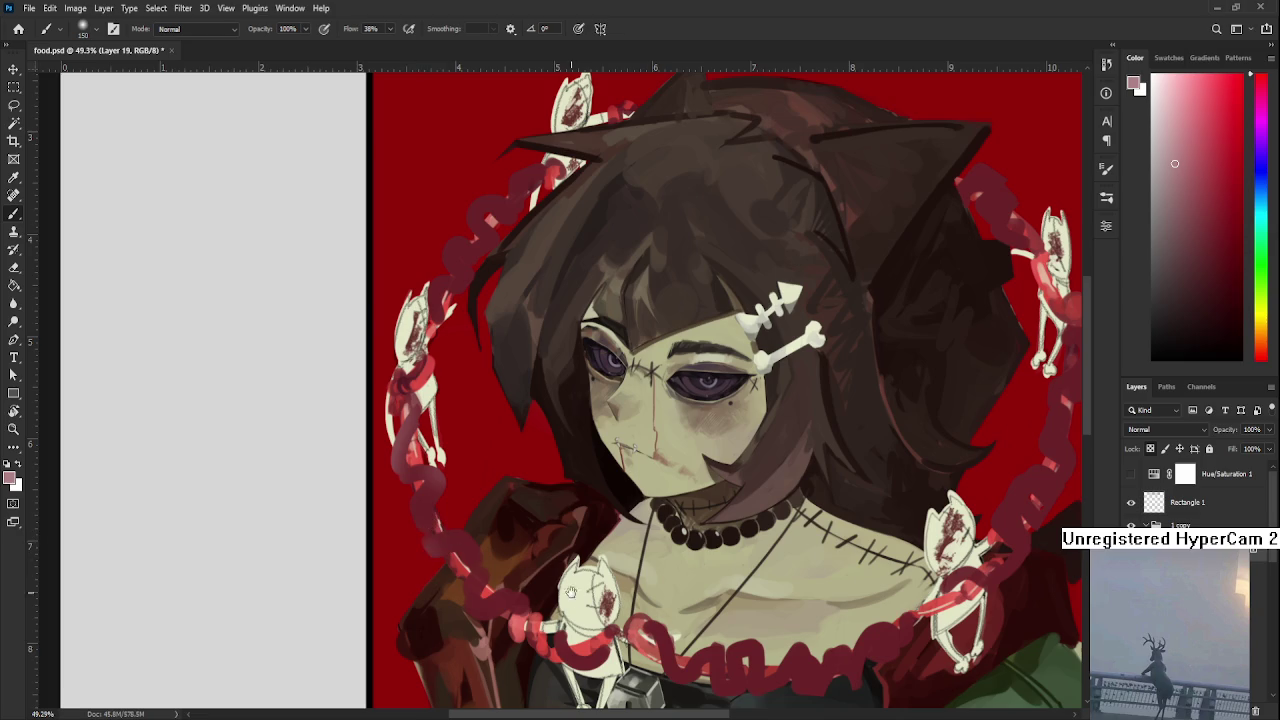
{"action": "left_click_drag", "start_coordinate": [447, 535], "coordinate": [405, 478]}
{"action": "left_click", "coordinate": [471, 557], "text": "alt"}
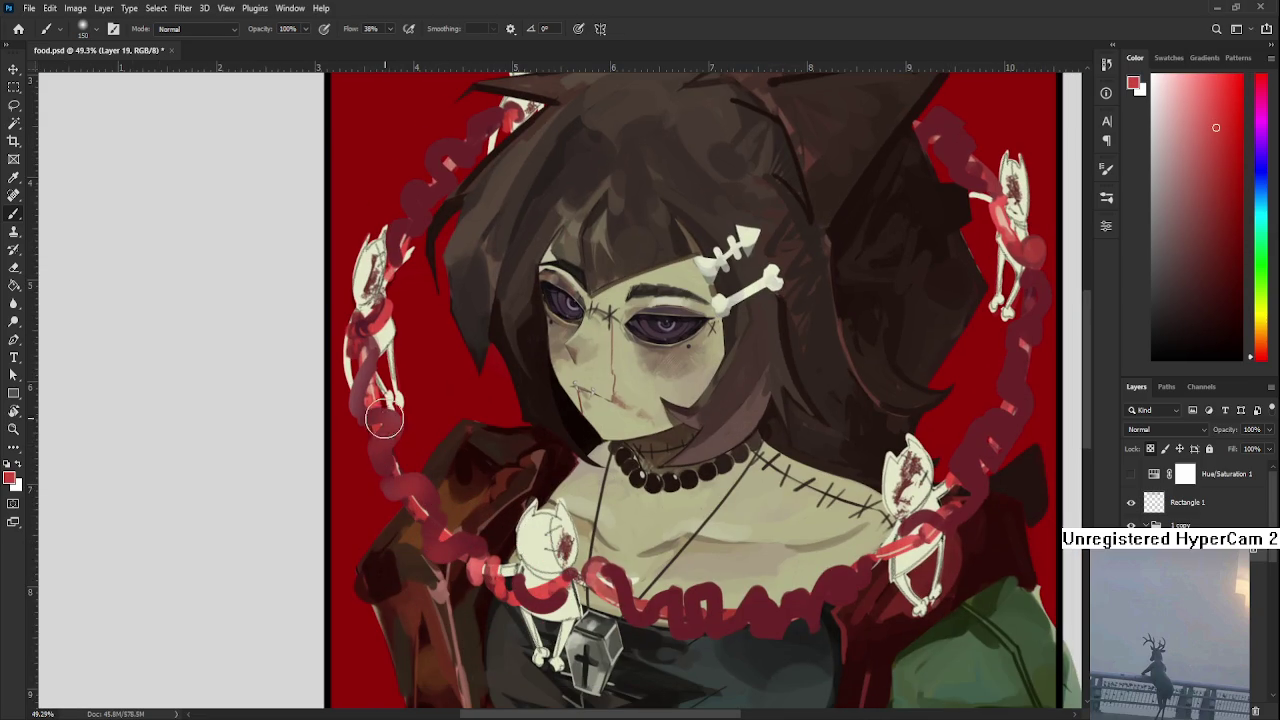
{"action": "left_click_drag", "start_coordinate": [395, 440], "coordinate": [275, 343]}
{"action": "left_click_drag", "start_coordinate": [565, 497], "coordinate": [690, 493]}
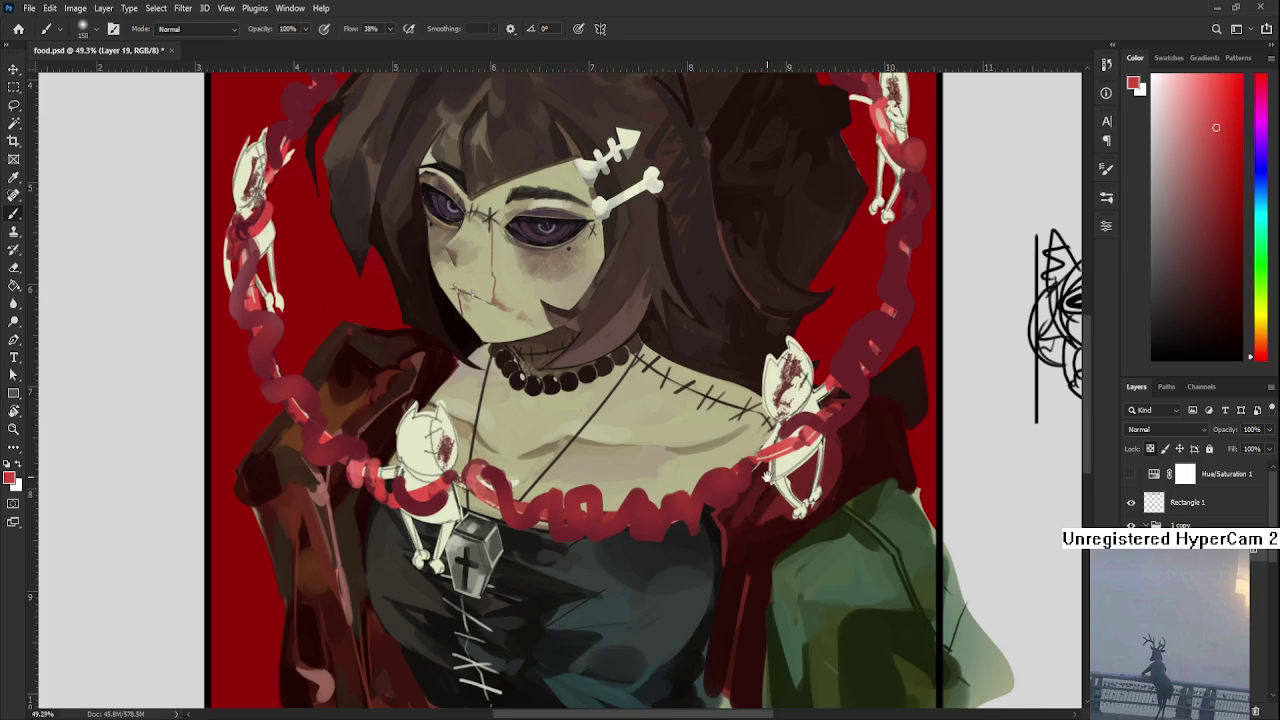
Pan back to the head and top border, try a light pink, then reset colour to black
{"action": "left_click_drag", "start_coordinate": [964, 343], "coordinate": [694, 486]}
{"action": "left_click_drag", "start_coordinate": [730, 430], "coordinate": [659, 517]}
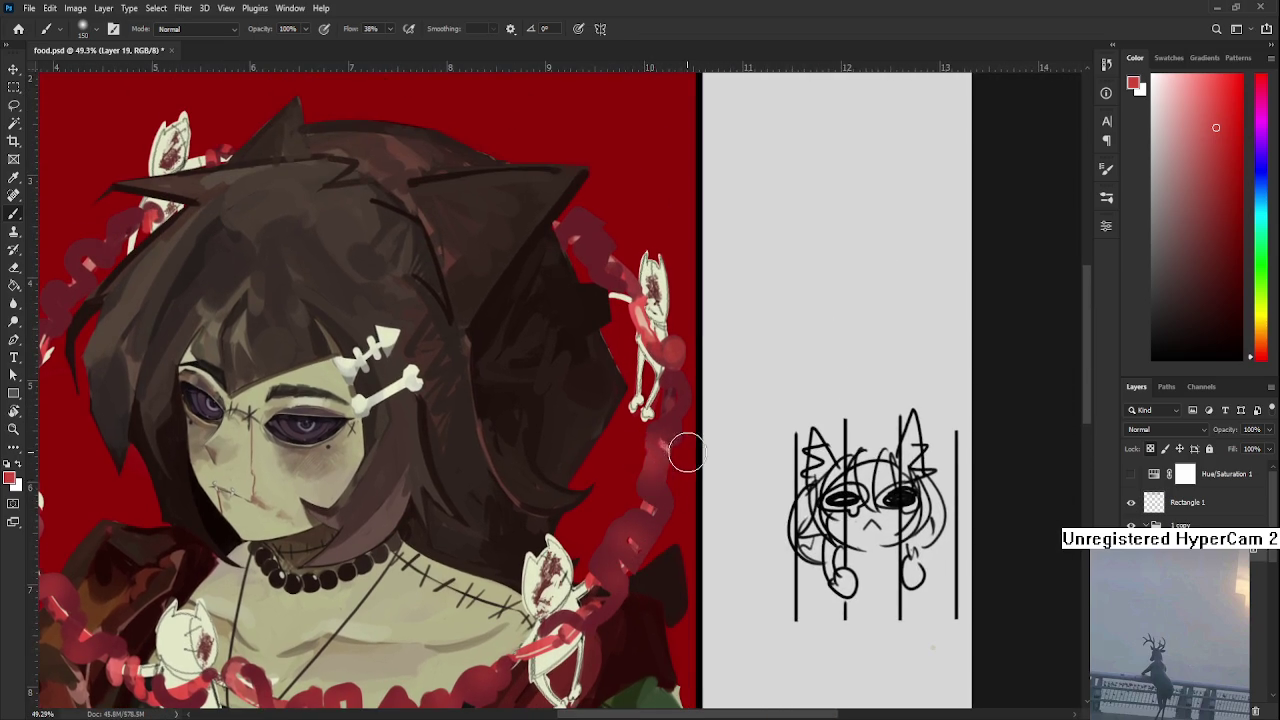
{"action": "mouse_move", "coordinate": [593, 270]}
{"action": "left_mouse_down"}
{"action": "mouse_move", "coordinate": [571, 415]}
{"action": "mouse_move", "coordinate": [694, 429]}
{"action": "left_mouse_up"}
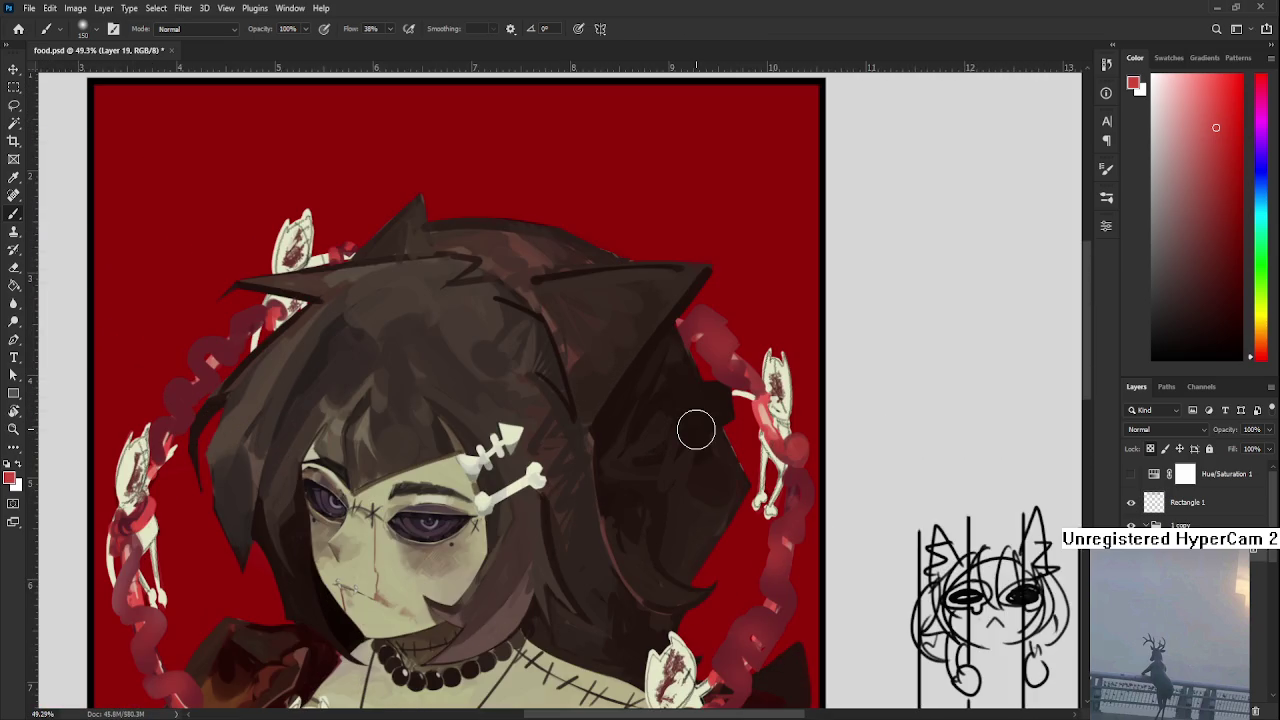
{"action": "scroll", "coordinate": [730, 420], "scroll_direction": "down", "scroll_amount": 2}
{"action": "left_click", "coordinate": [1159, 134]}
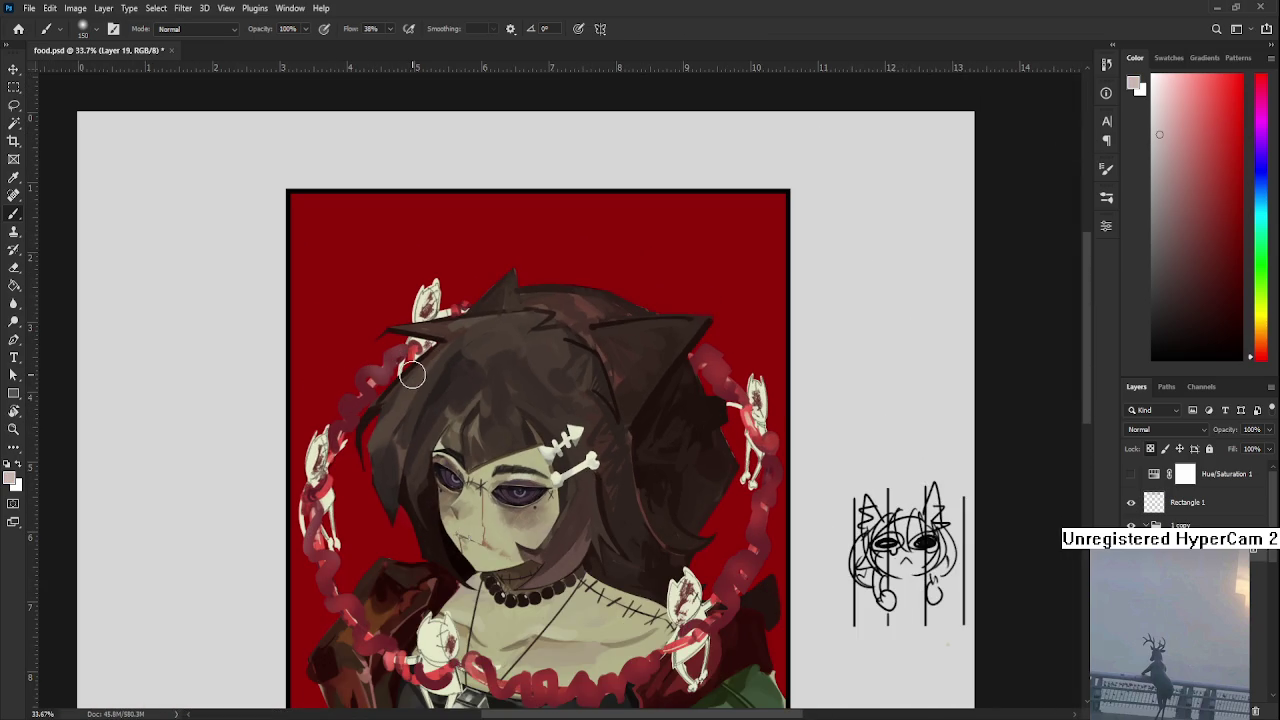
{"action": "mouse_move", "coordinate": [578, 570]}
{"action": "left_mouse_down"}
{"action": "mouse_move", "coordinate": [541, 527]}
{"action": "mouse_move", "coordinate": [577, 537]}
{"action": "left_mouse_up"}
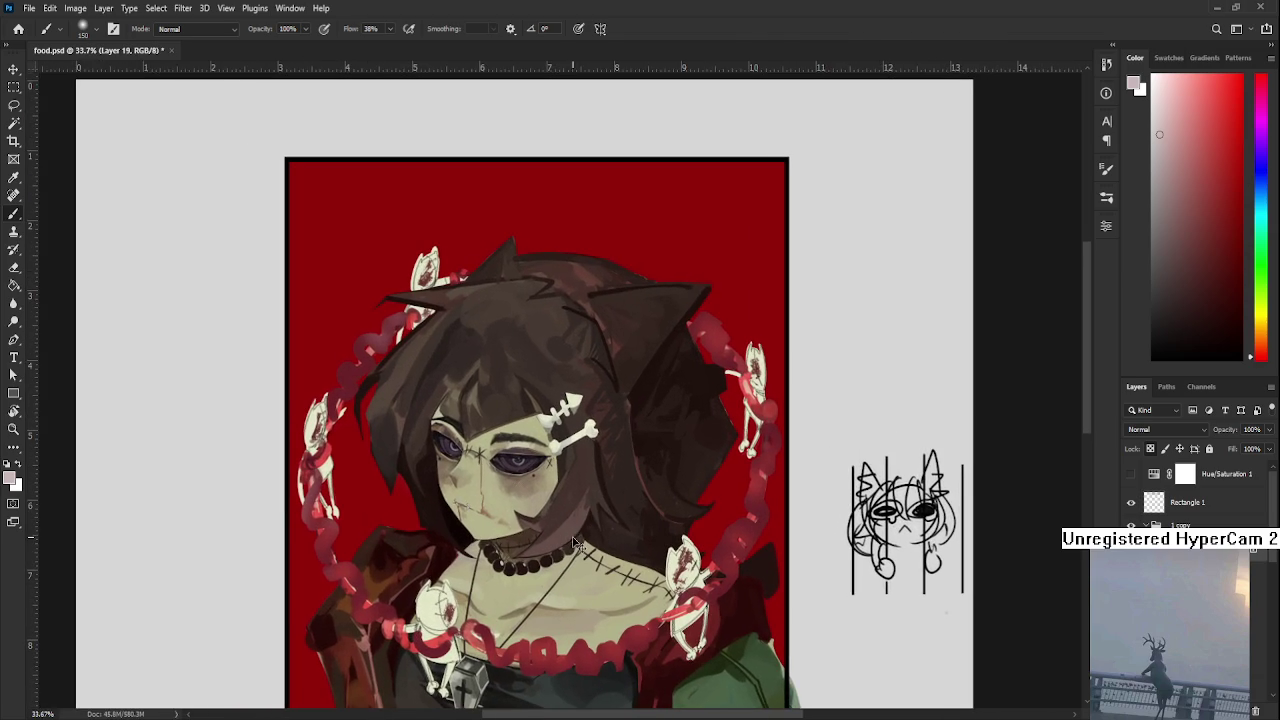
{"action": "key", "text": "d"}
On the Rectangle 1 layer, hand-letter DINNER with EAT below it in black on the right grey margin
{"action": "left_click", "coordinate": [1187, 503]}
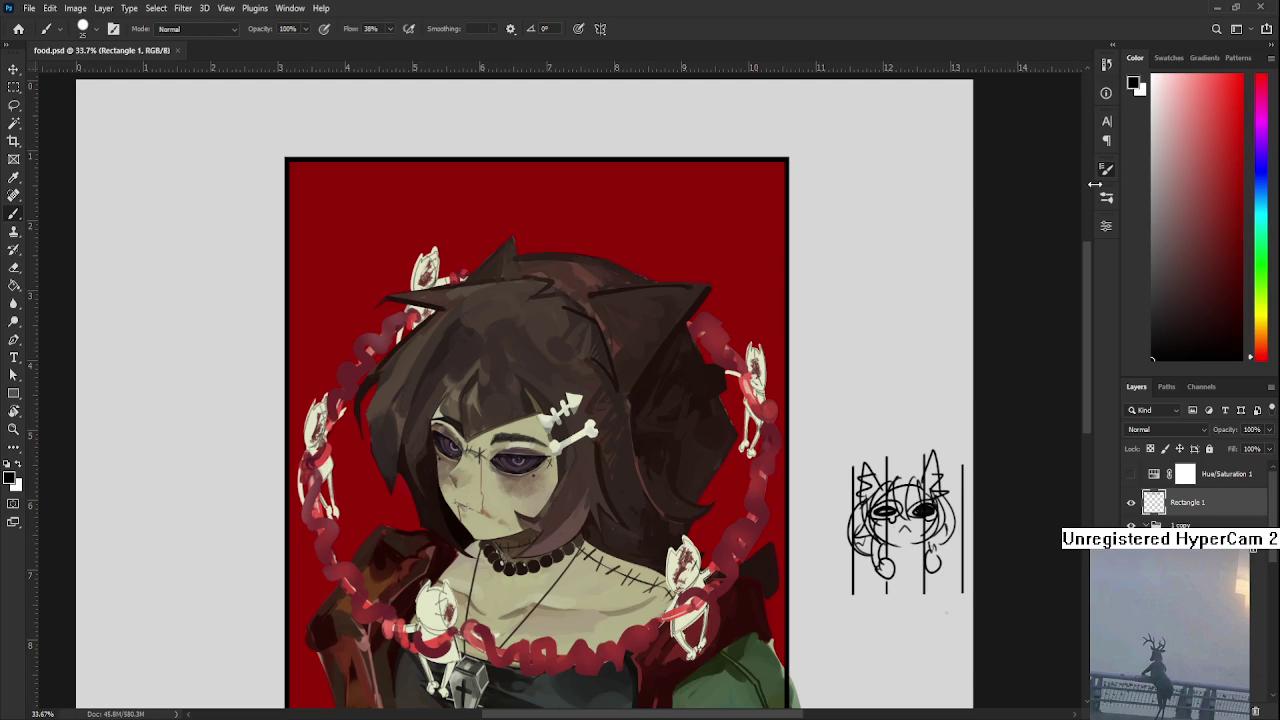
{"action": "left_click_drag", "start_coordinate": [882, 278], "coordinate": [758, 318]}
{"action": "left_click_drag", "start_coordinate": [682, 334], "coordinate": [690, 384]}
{"action": "mouse_move", "coordinate": [720, 342]}
{"action": "left_mouse_down"}
{"action": "mouse_move", "coordinate": [724, 376]}
{"action": "mouse_move", "coordinate": [756, 340]}
{"action": "mouse_move", "coordinate": [760, 364]}
{"action": "mouse_move", "coordinate": [778, 360]}
{"action": "mouse_move", "coordinate": [784, 328]}
{"action": "mouse_move", "coordinate": [792, 358]}
{"action": "left_mouse_up"}
{"action": "left_click_drag", "start_coordinate": [790, 340], "coordinate": [818, 336]}
{"action": "mouse_move", "coordinate": [716, 428]}
{"action": "left_mouse_down"}
{"action": "mouse_move", "coordinate": [738, 390]}
{"action": "mouse_move", "coordinate": [760, 423]}
{"action": "left_mouse_up"}
{"action": "mouse_move", "coordinate": [752, 424]}
{"action": "left_mouse_down"}
{"action": "mouse_move", "coordinate": [765, 394]}
{"action": "mouse_move", "coordinate": [778, 418]}
{"action": "left_mouse_up"}
{"action": "left_click_drag", "start_coordinate": [762, 408], "coordinate": [792, 410]}
{"action": "left_click_drag", "start_coordinate": [772, 386], "coordinate": [810, 376]}
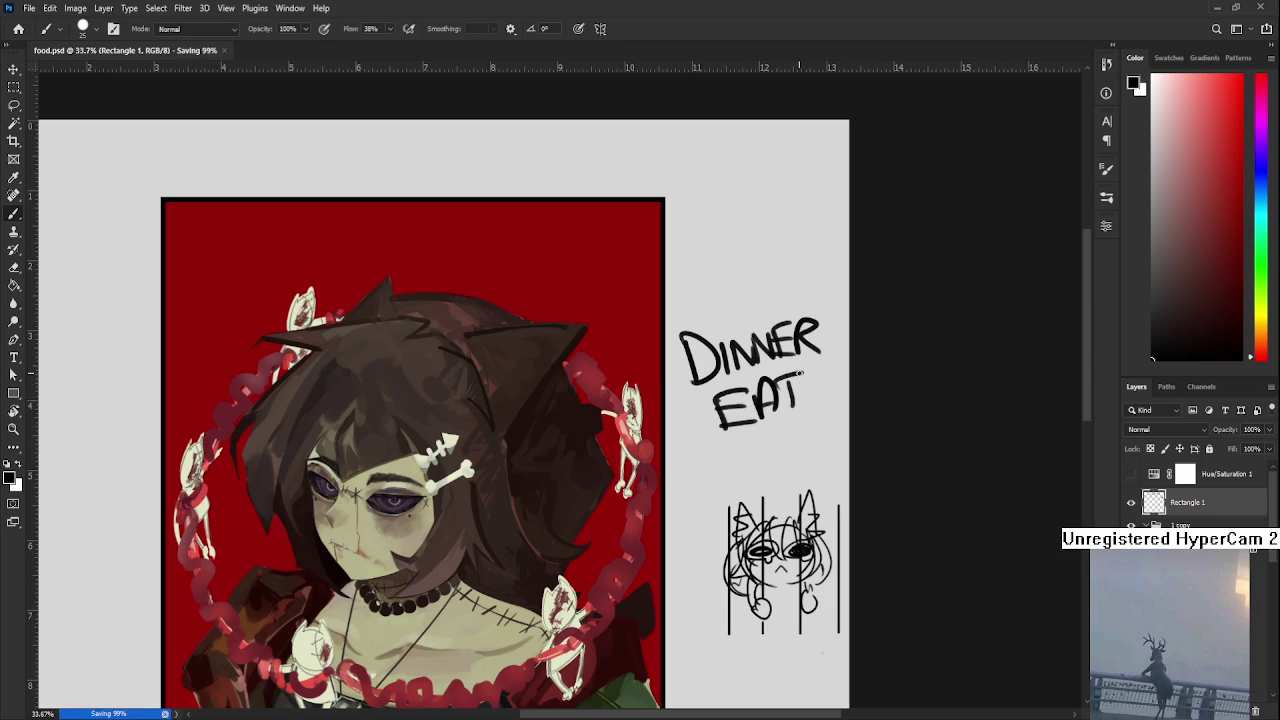
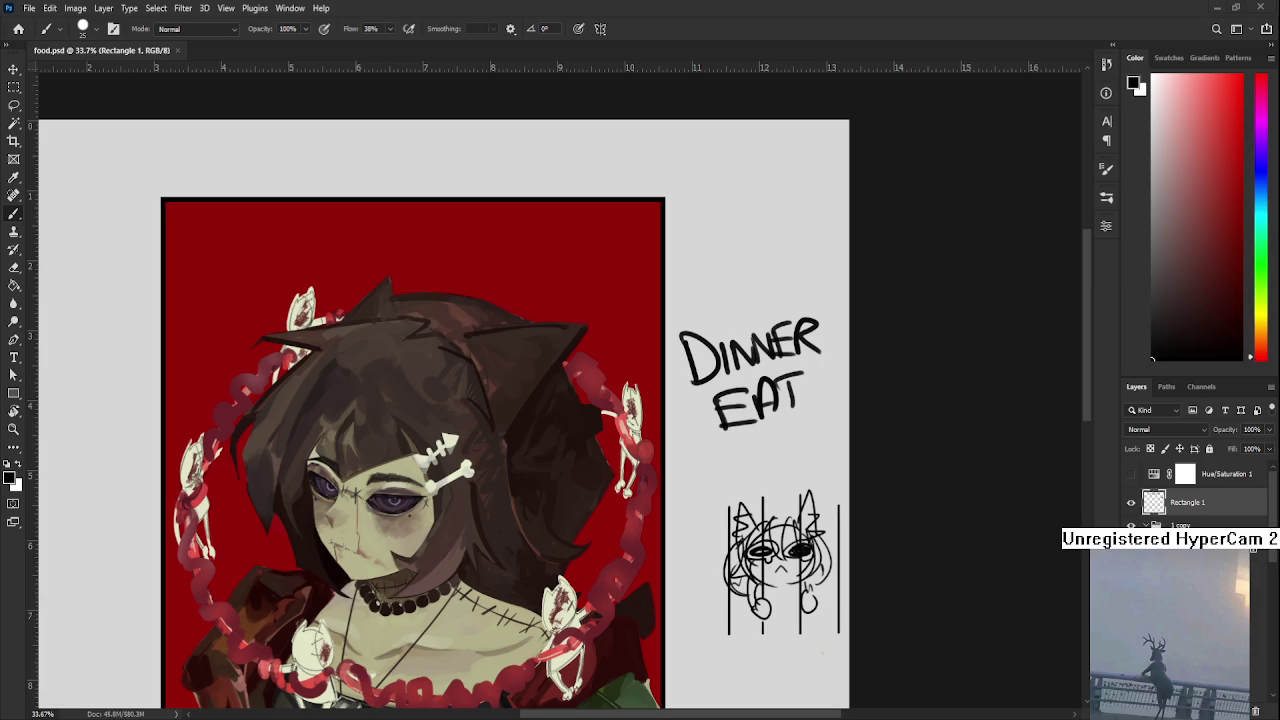
Lasso and delete the DINNER EAT lettering from the grey margin beside the portrait
{"action": "key", "text": "l"}
{"action": "mouse_move", "coordinate": [690, 434]}
{"action": "left_mouse_down"}
{"action": "mouse_move", "coordinate": [818, 428]}
{"action": "mouse_move", "coordinate": [754, 457]}
{"action": "left_mouse_up"}
{"action": "key", "text": "Delete"}
{"action": "left_click_drag", "start_coordinate": [677, 372], "coordinate": [679, 322]}
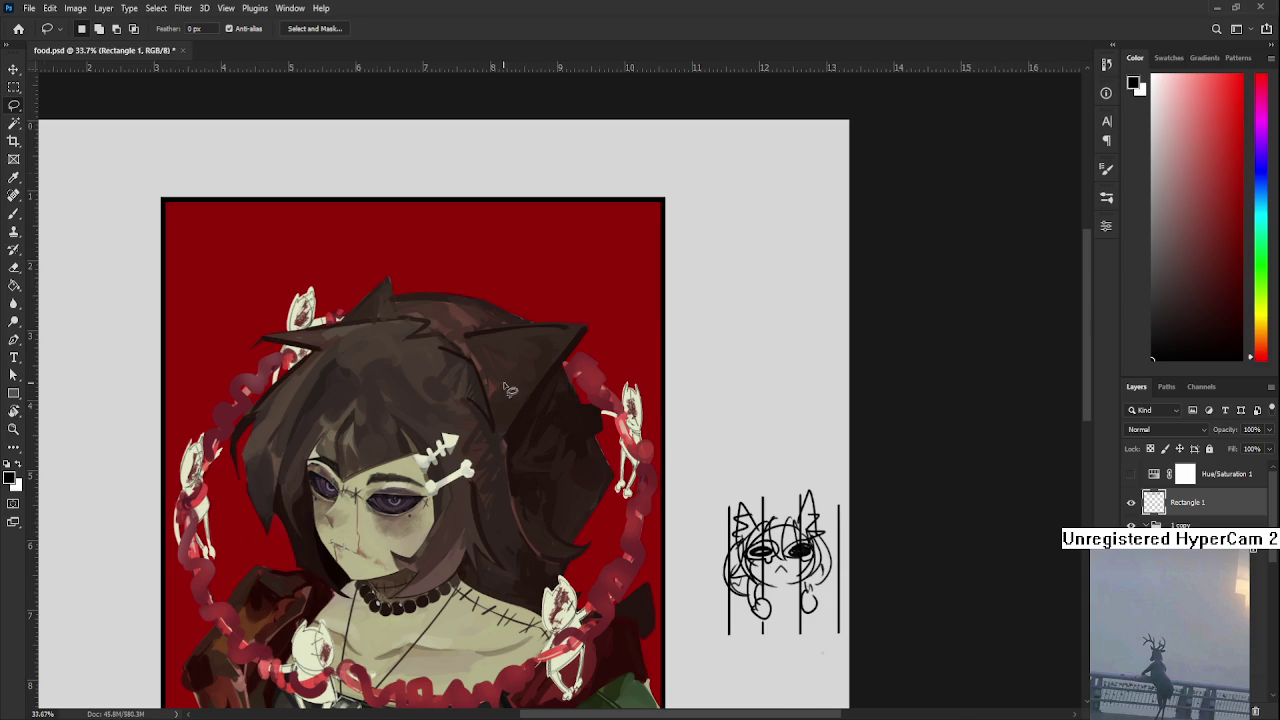
Zoom in on the portrait and select Layer 19 with a softer Brush tip
{"action": "scroll", "coordinate": [510, 391], "scroll_direction": "up", "scroll_amount": 3}
{"action": "mouse_move", "coordinate": [506, 514]}
{"action": "left_mouse_down"}
{"action": "mouse_move", "coordinate": [459, 578]}
{"action": "mouse_move", "coordinate": [366, 543]}
{"action": "left_mouse_up"}
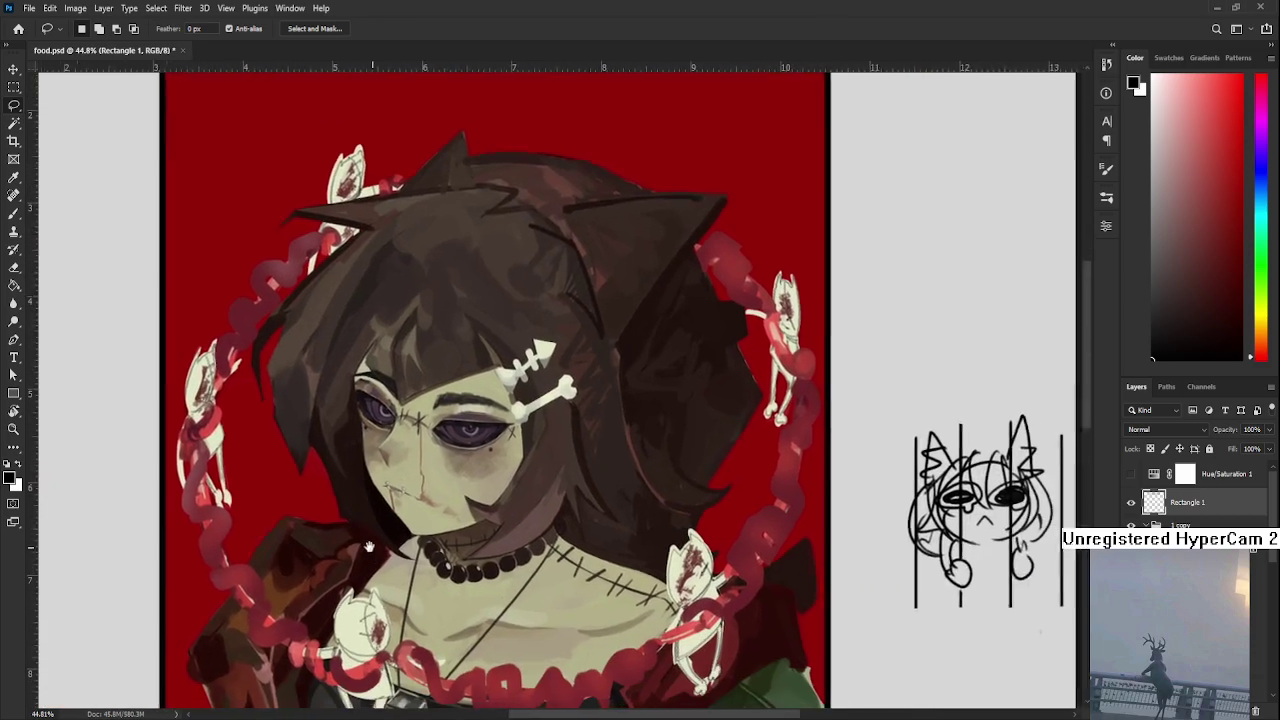
{"action": "scroll", "coordinate": [366, 540], "scroll_direction": "down", "scroll_amount": 2}
{"action": "key", "text": "b"}
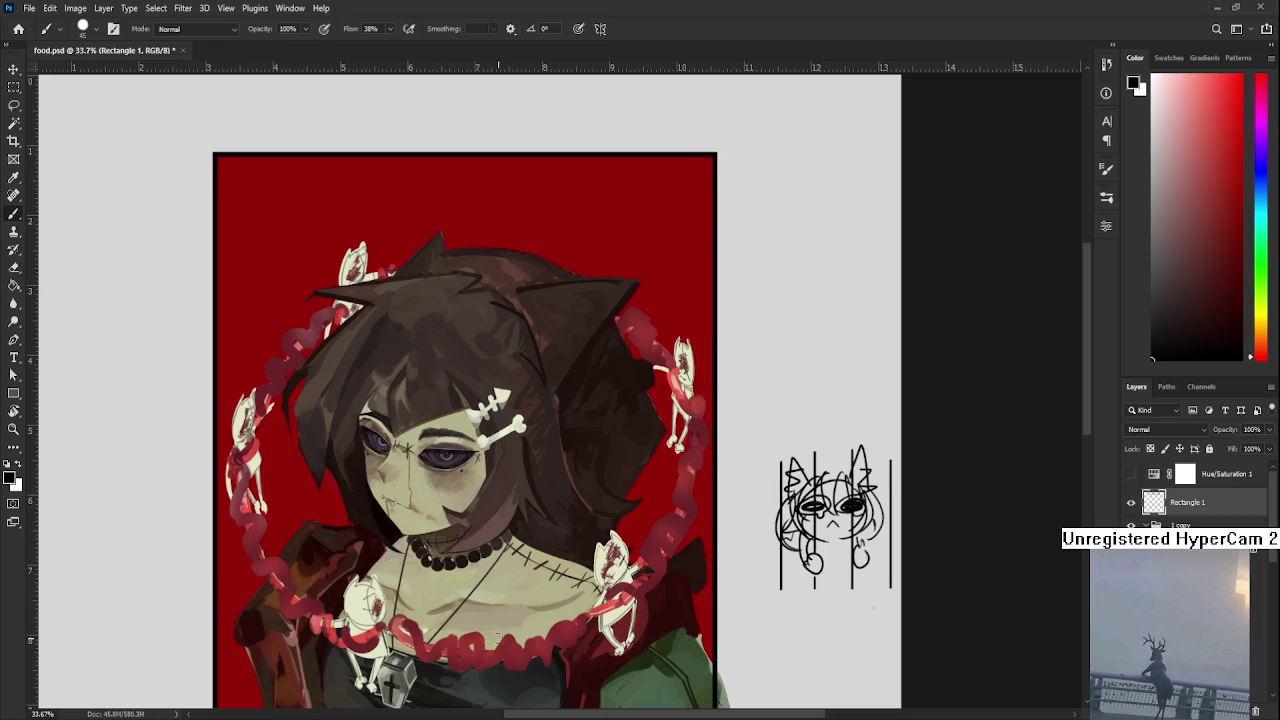
{"action": "scroll", "coordinate": [553, 604], "scroll_direction": "right", "scroll_amount": 1}
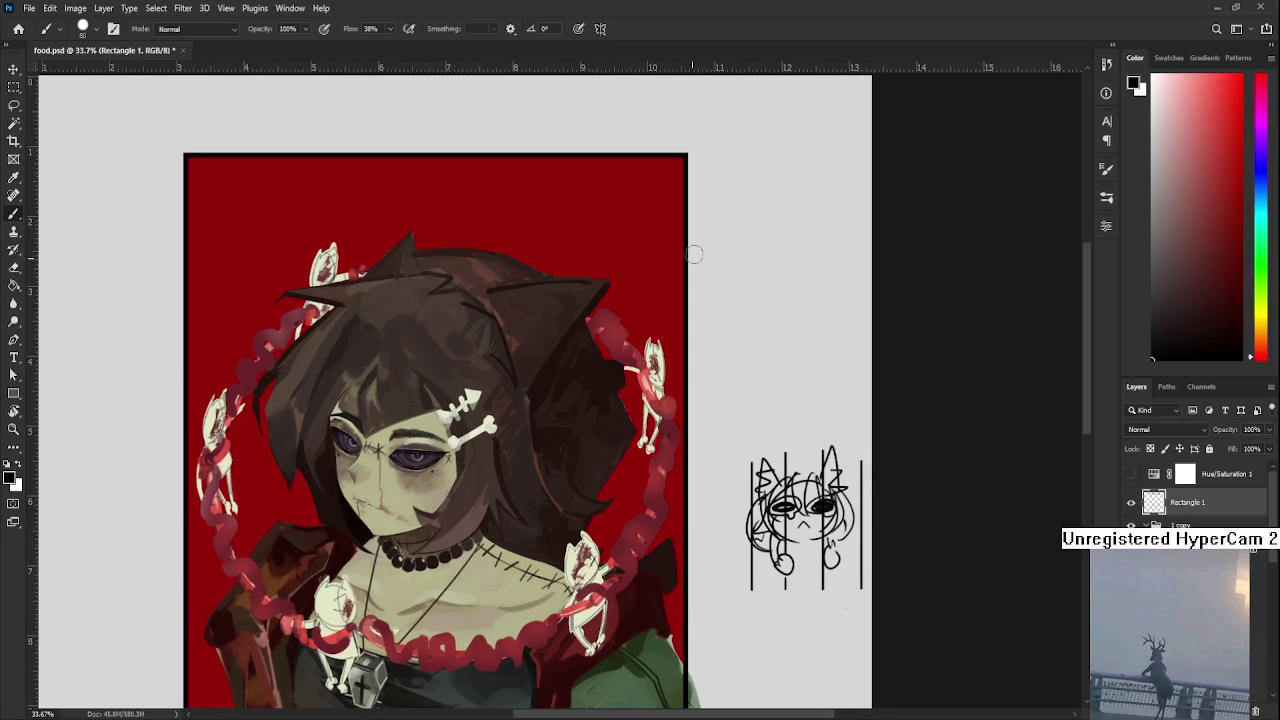
{"action": "left_click", "coordinate": [1190, 580]}
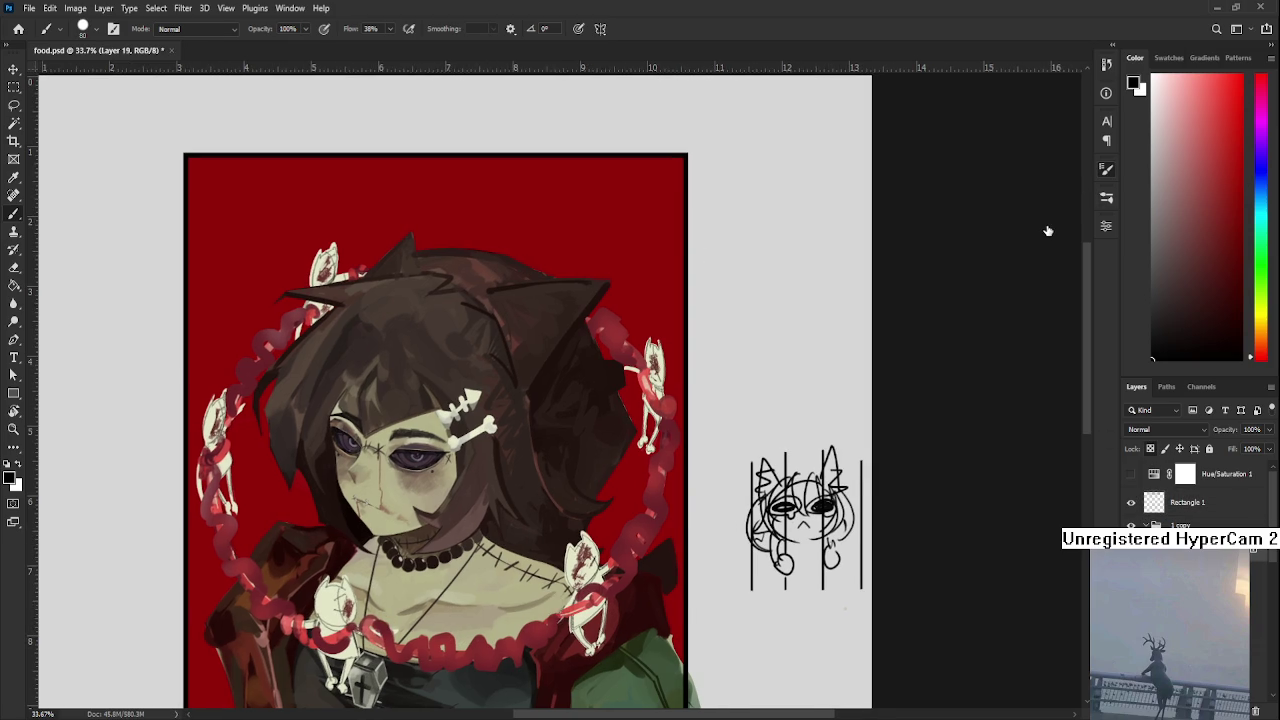
{"action": "key", "text": "shift+bracketleft"}
{"action": "left_click_drag", "start_coordinate": [655, 581], "coordinate": [692, 601]}
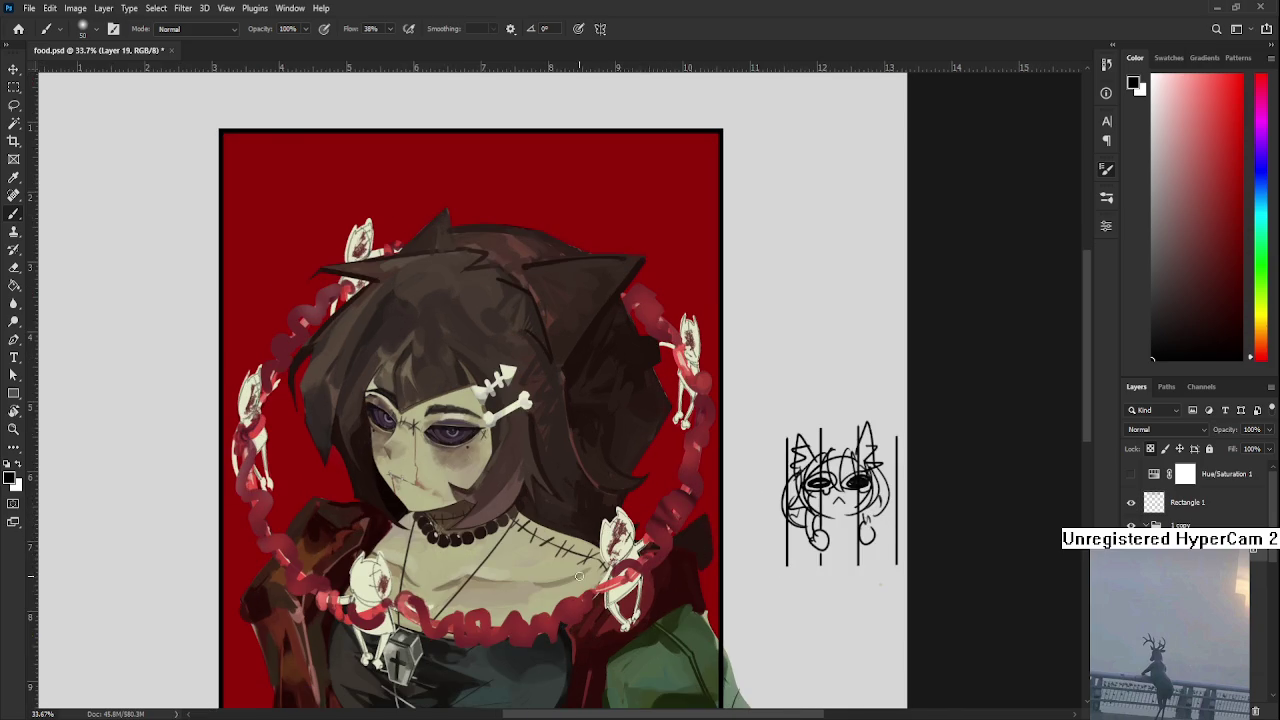
{"action": "left_click_drag", "start_coordinate": [683, 536], "coordinate": [809, 590]}
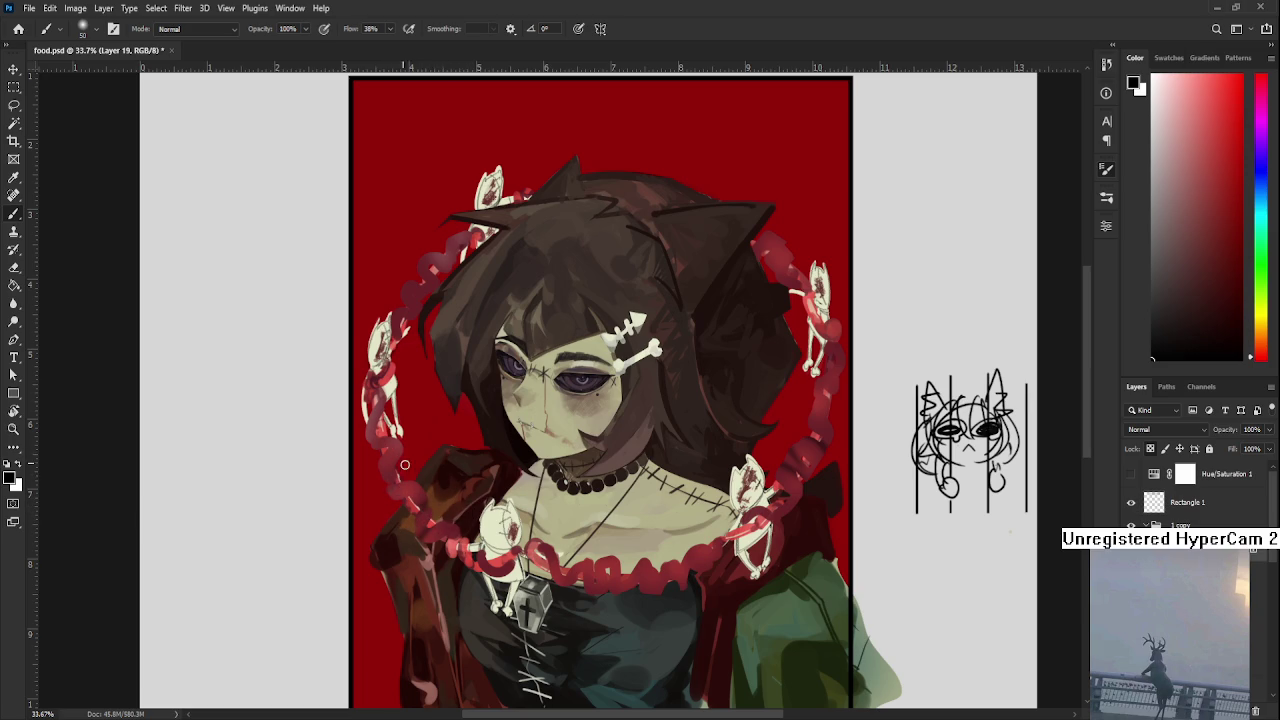
{"action": "left_click_drag", "start_coordinate": [568, 568], "coordinate": [502, 595]}
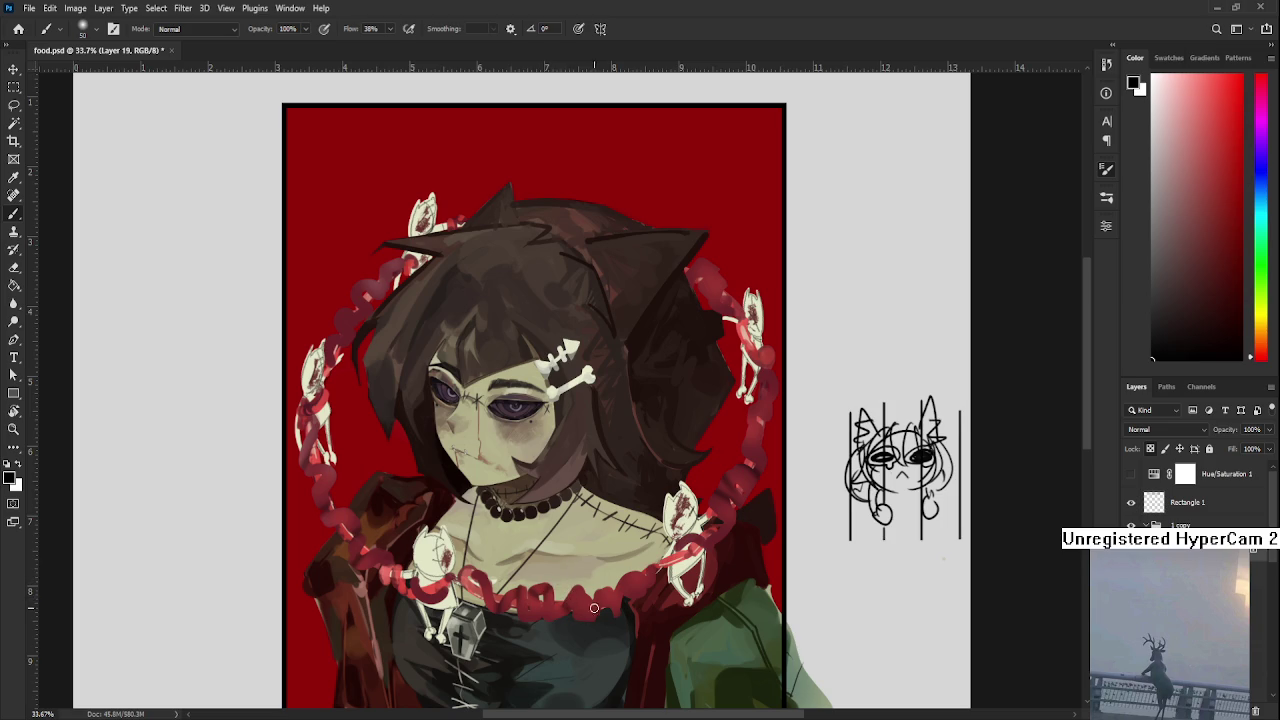
{"action": "left_click_drag", "start_coordinate": [639, 549], "coordinate": [615, 636]}
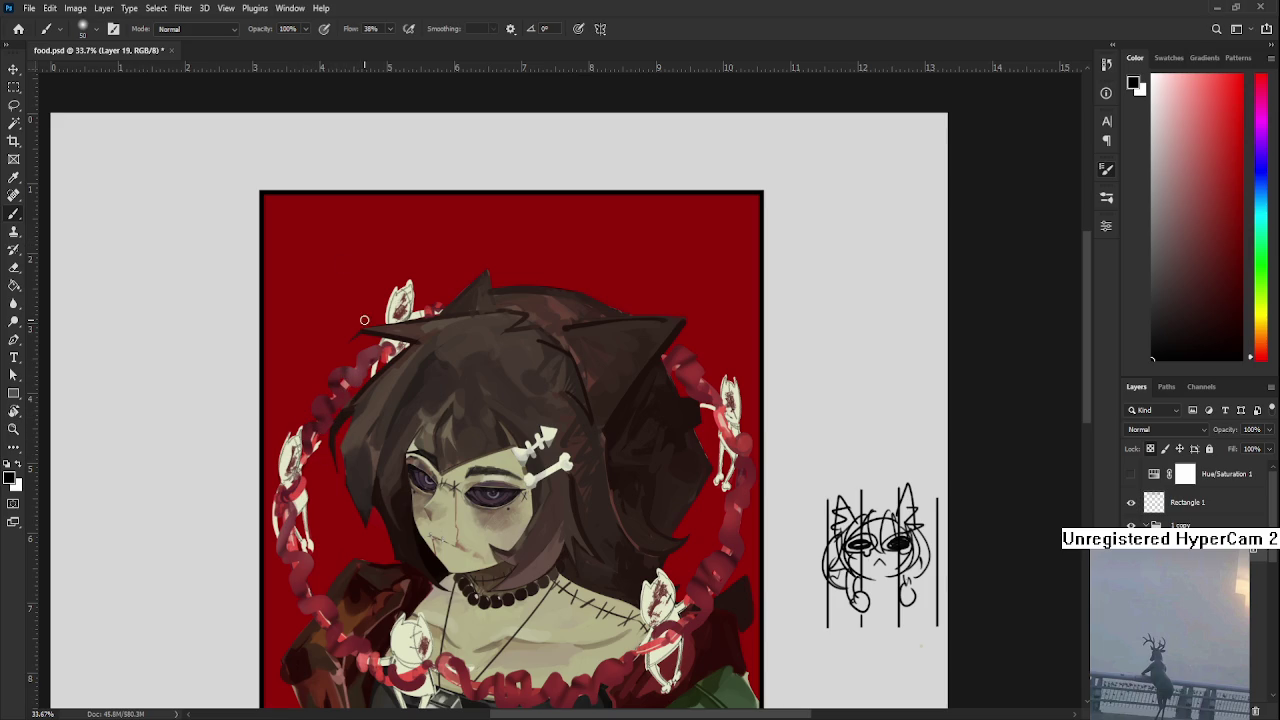
{"action": "scroll", "coordinate": [514, 441], "scroll_direction": "down", "scroll_amount": 1}
{"action": "scroll", "coordinate": [570, 506], "scroll_direction": "up", "scroll_amount": 1}
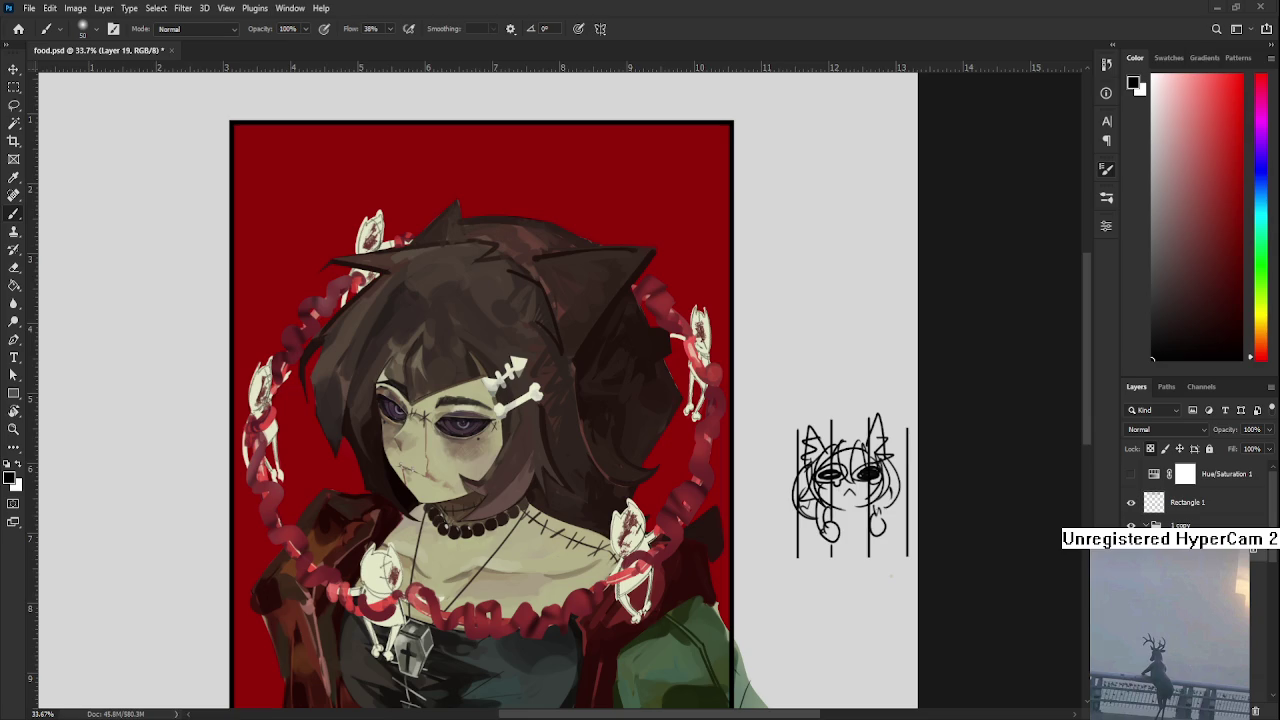
{"action": "scroll", "coordinate": [390, 553], "scroll_direction": "up", "scroll_amount": 2}
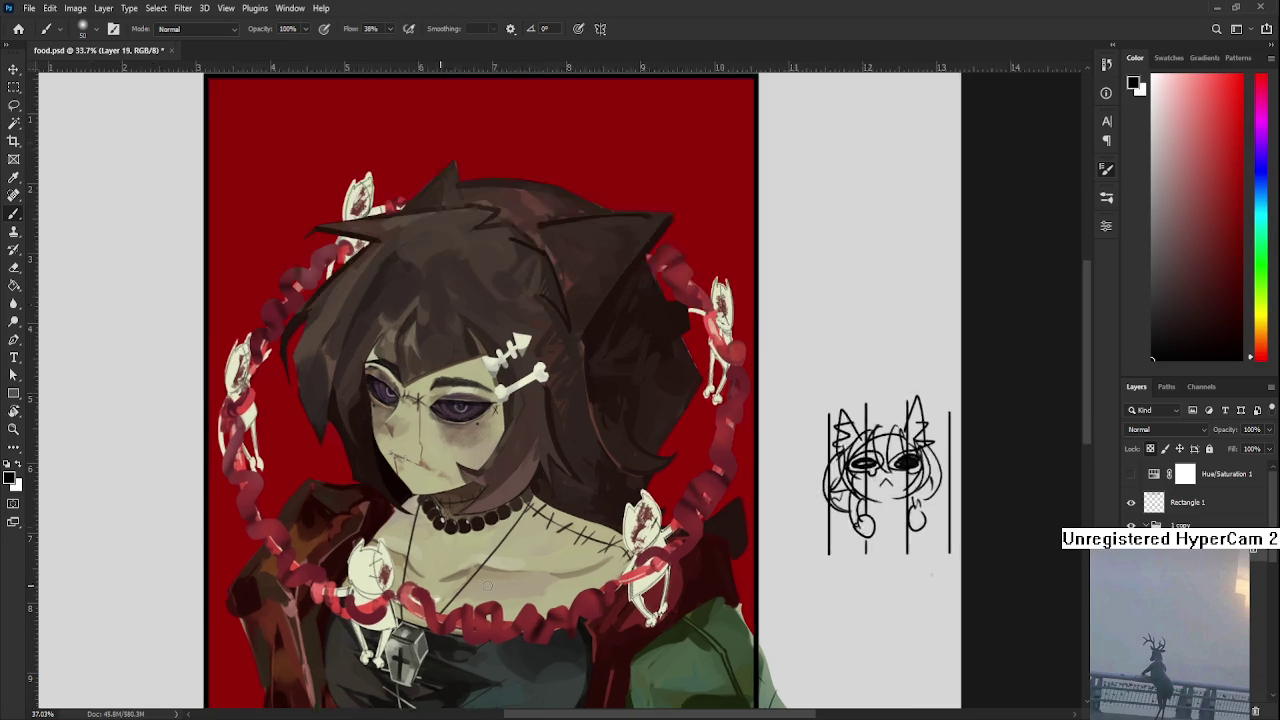
{"action": "scroll", "coordinate": [390, 553], "scroll_direction": "up", "scroll_amount": 2}
{"action": "scroll", "coordinate": [390, 553], "scroll_direction": "up", "scroll_amount": 2}
Sample the chain's red and paint a pink highlight and darker red on the left coil
{"action": "left_click", "coordinate": [432, 558], "text": "alt"}
{"action": "left_click_drag", "start_coordinate": [325, 500], "coordinate": [428, 567]}
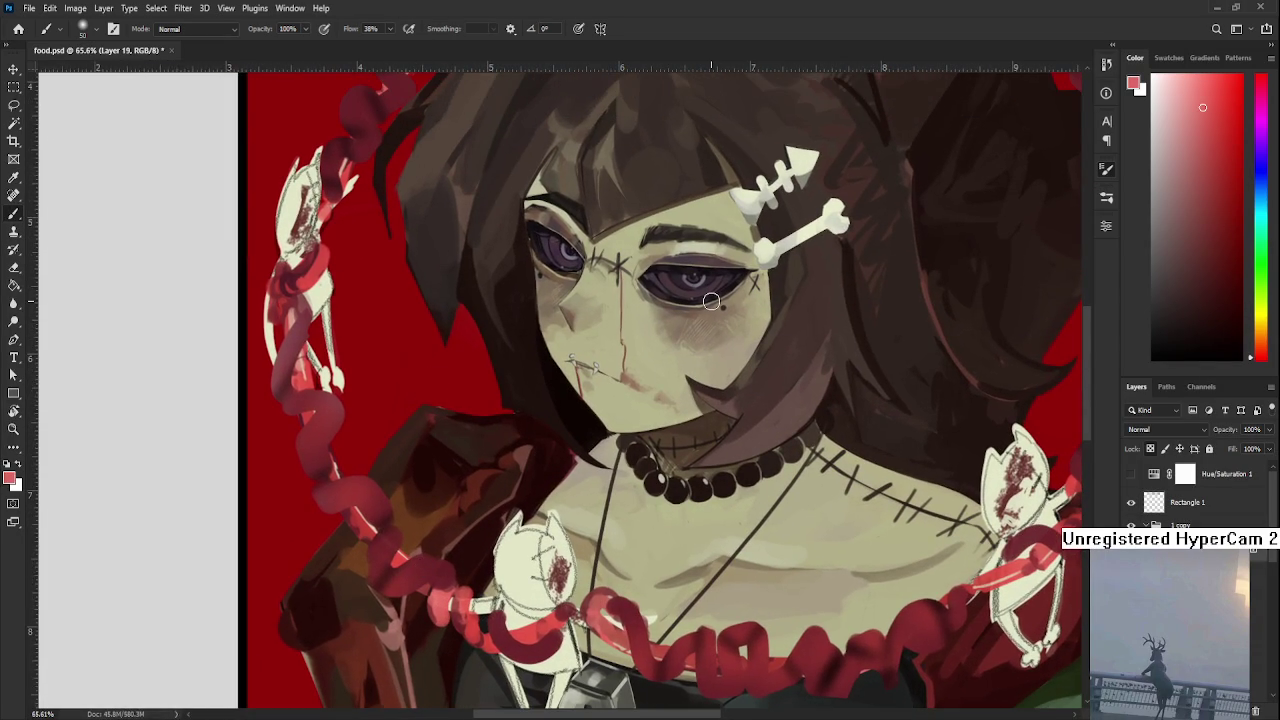
{"action": "left_click_drag", "start_coordinate": [408, 494], "coordinate": [386, 531]}
{"action": "left_click_drag", "start_coordinate": [420, 522], "coordinate": [465, 607]}
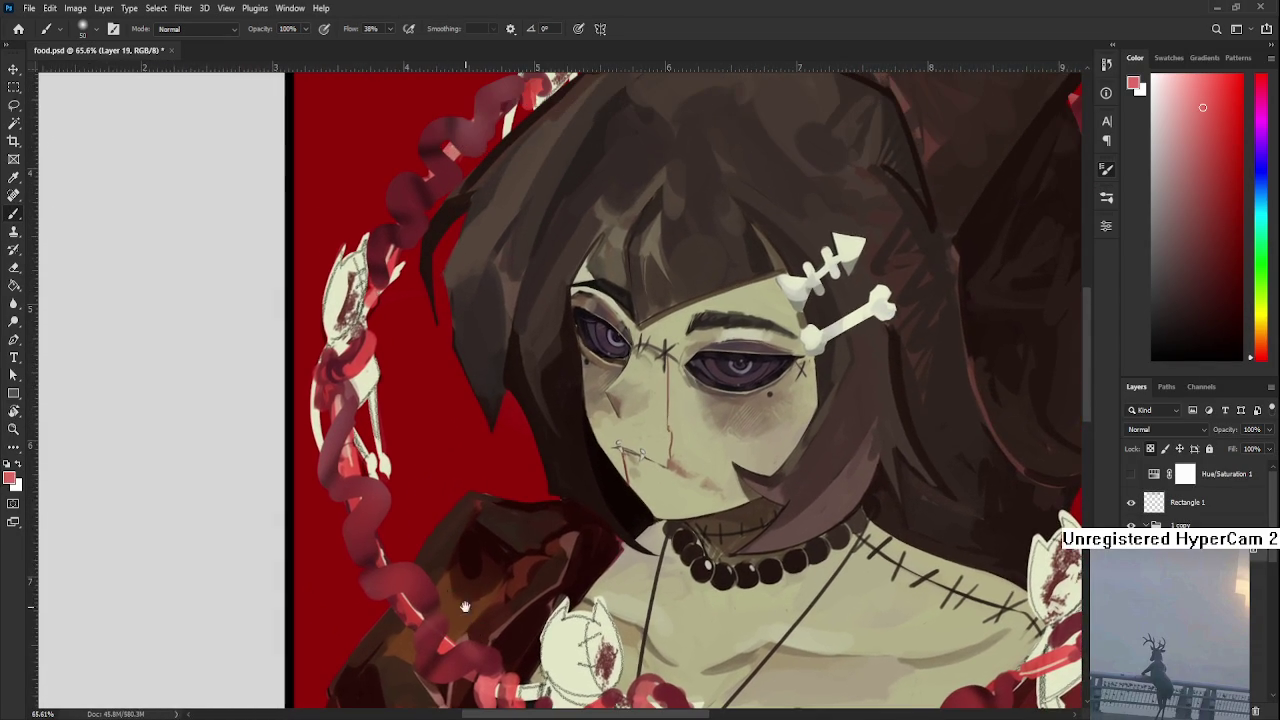
{"action": "left_click_drag", "start_coordinate": [373, 401], "coordinate": [367, 531]}
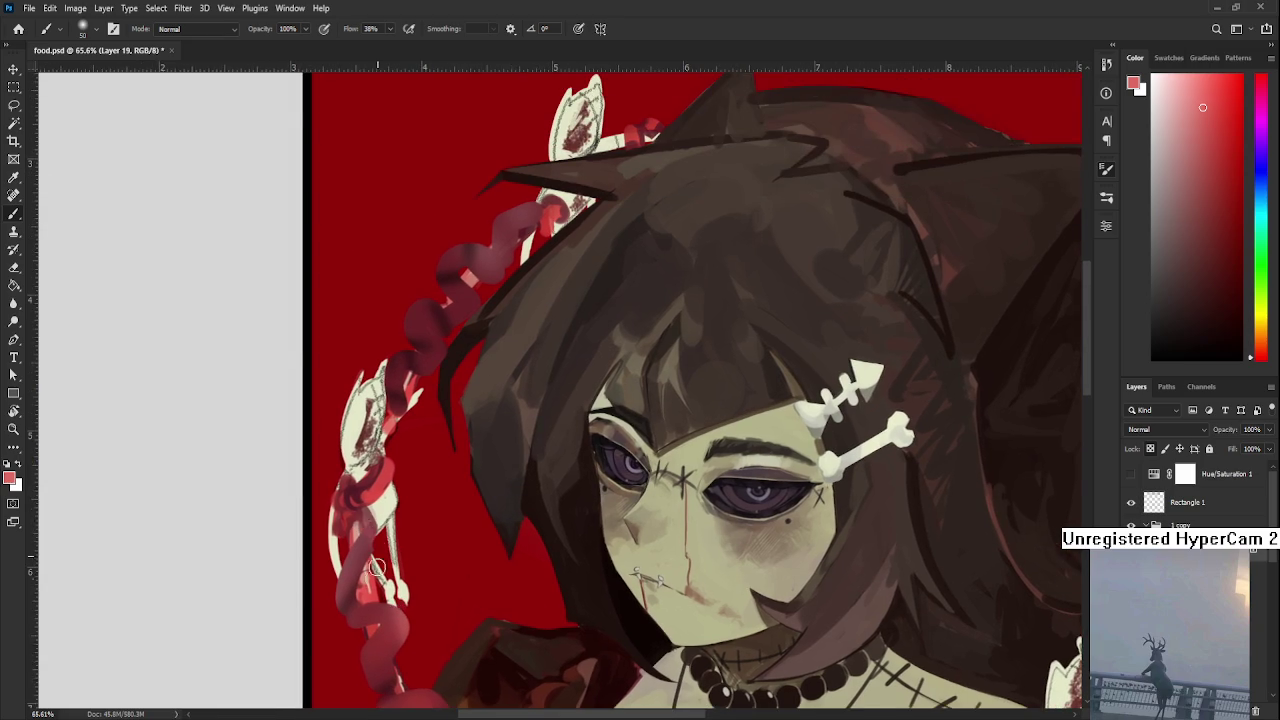
{"action": "left_click_drag", "start_coordinate": [382, 384], "coordinate": [376, 514]}
{"action": "mouse_move", "coordinate": [394, 443]}
{"action": "left_mouse_down"}
{"action": "mouse_move", "coordinate": [434, 391]}
{"action": "mouse_move", "coordinate": [538, 369]}
{"action": "left_mouse_up"}
Darken the chain's right-side coils with deeper red strokes
{"action": "scroll", "coordinate": [538, 369], "scroll_direction": "right", "scroll_amount": 4}
{"action": "scroll", "coordinate": [543, 405], "scroll_direction": "right", "scroll_amount": 4}
{"action": "scroll", "coordinate": [529, 400], "scroll_direction": "right", "scroll_amount": 3}
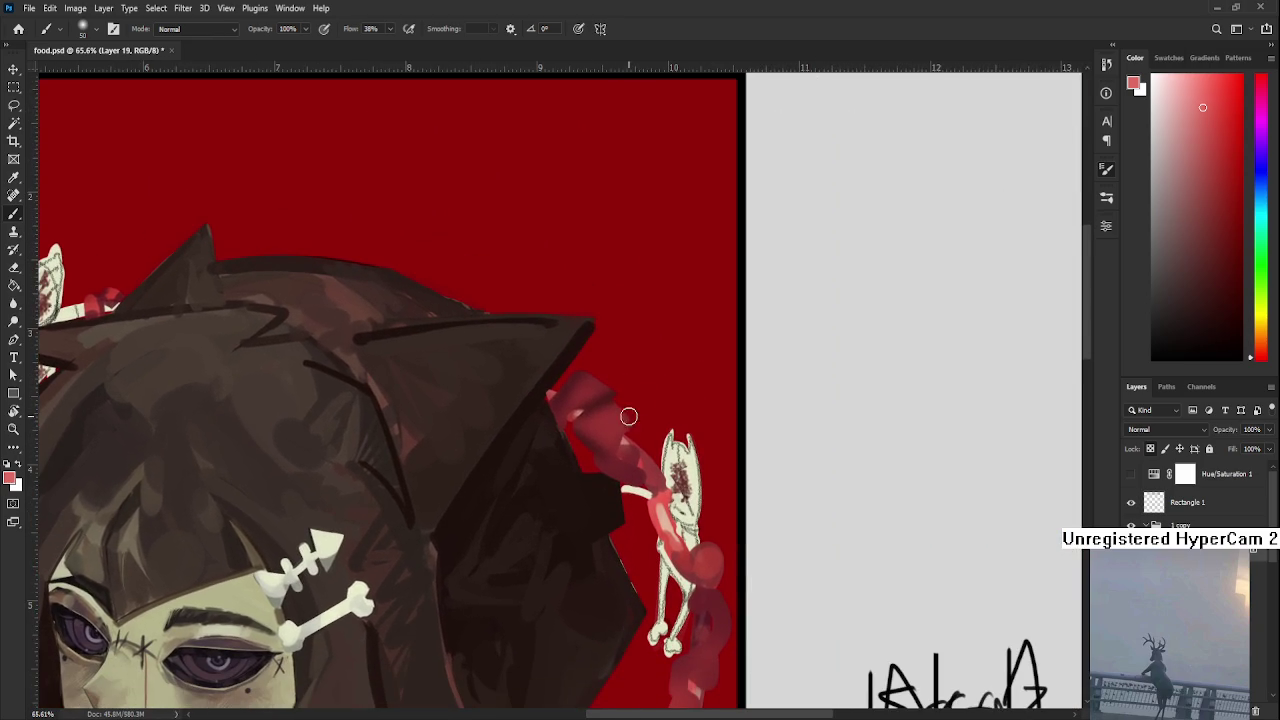
{"action": "scroll", "coordinate": [645, 490], "scroll_direction": "down", "scroll_amount": 2}
{"action": "scroll", "coordinate": [655, 420], "scroll_direction": "down", "scroll_amount": 3}
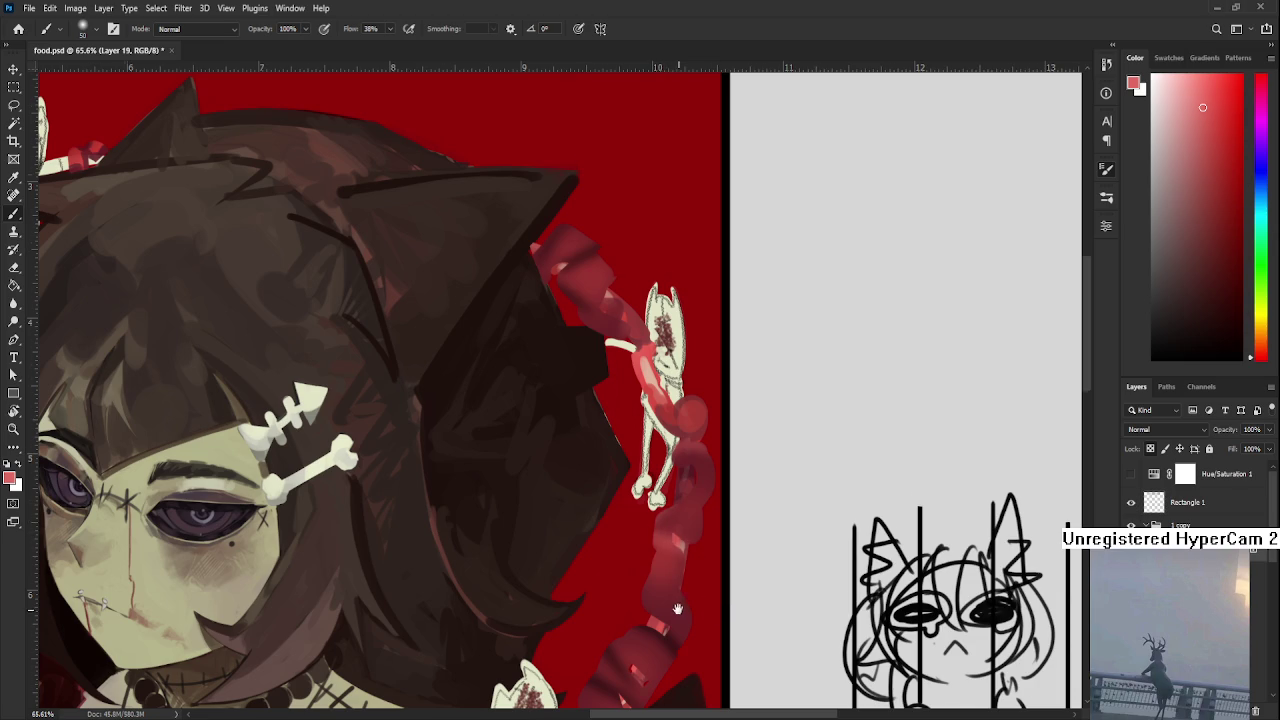
{"action": "scroll", "coordinate": [671, 534], "scroll_direction": "down", "scroll_amount": 3}
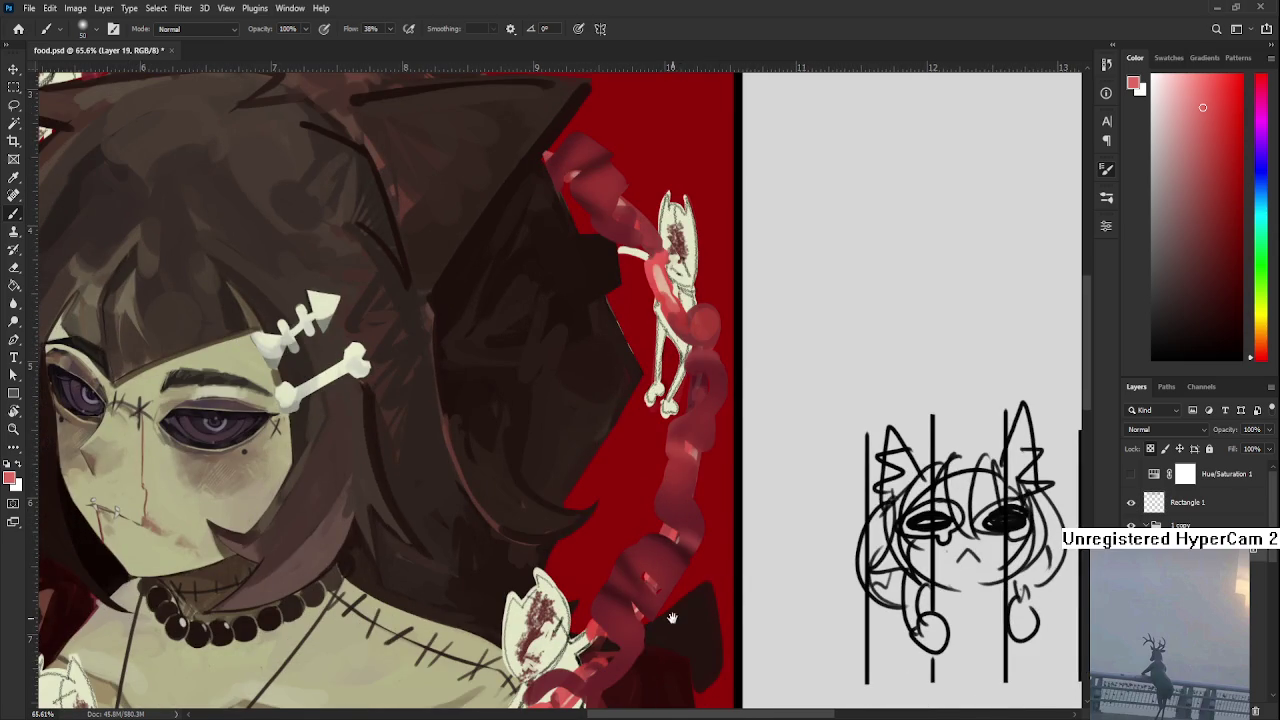
{"action": "scroll", "coordinate": [671, 510], "scroll_direction": "down", "scroll_amount": 3}
{"action": "mouse_move", "coordinate": [671, 503]}
{"action": "left_mouse_down"}
{"action": "mouse_move", "coordinate": [626, 491]}
{"action": "mouse_move", "coordinate": [659, 534]}
{"action": "left_mouse_up"}
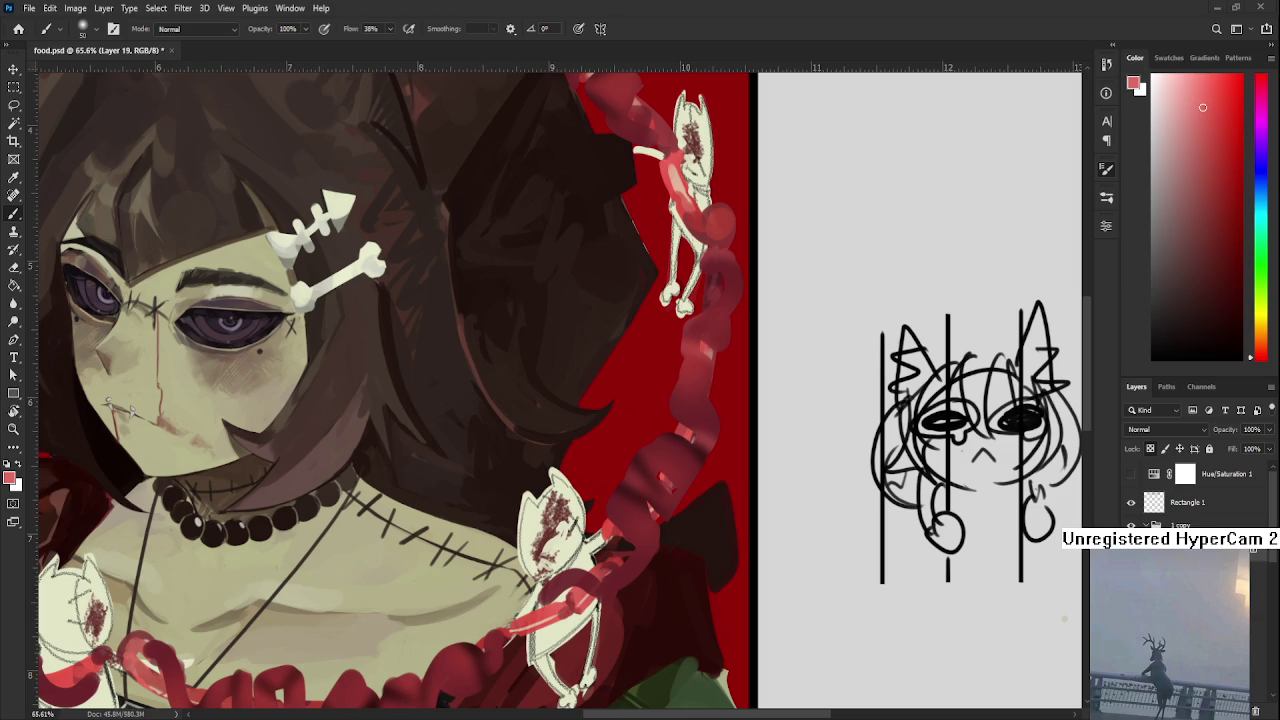
{"action": "scroll", "coordinate": [560, 390], "scroll_direction": "down", "scroll_amount": 5}
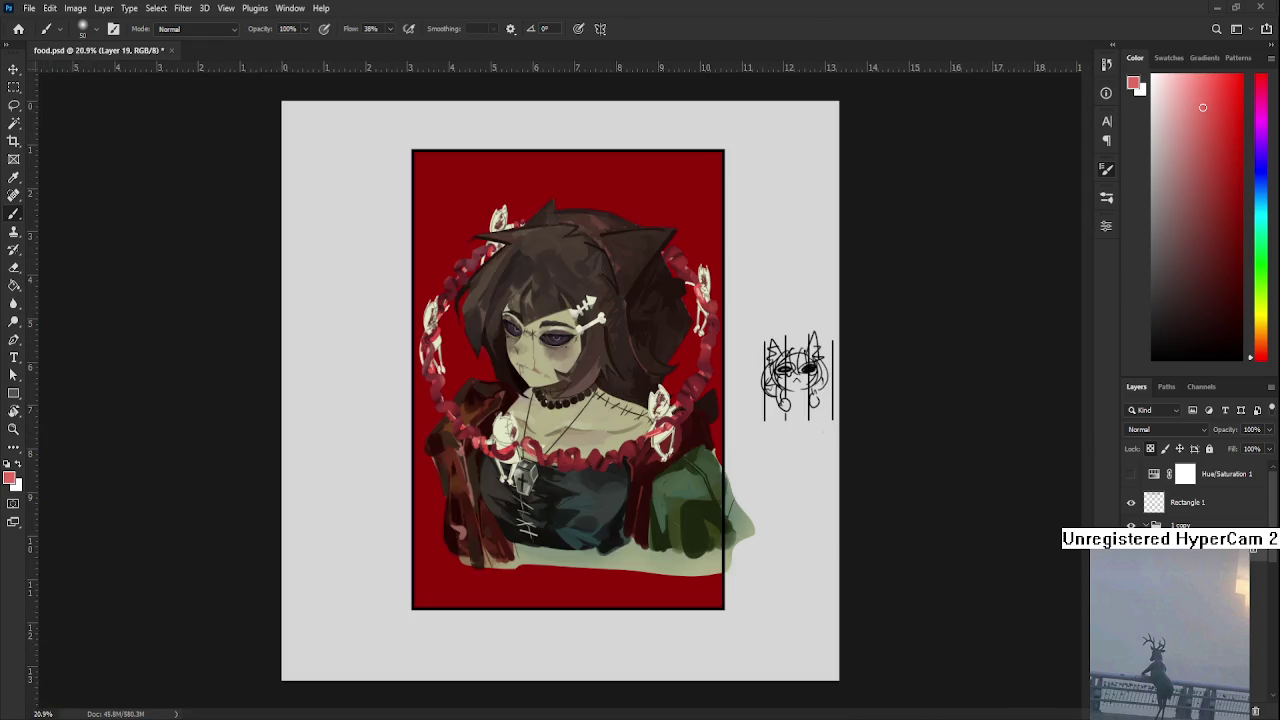
Enlarge the brush and sample dark reds from the chain near the face
{"action": "scroll", "coordinate": [560, 390], "scroll_direction": "up", "scroll_amount": 2}
{"action": "scroll", "coordinate": [584, 405], "scroll_direction": "up", "scroll_amount": 2}
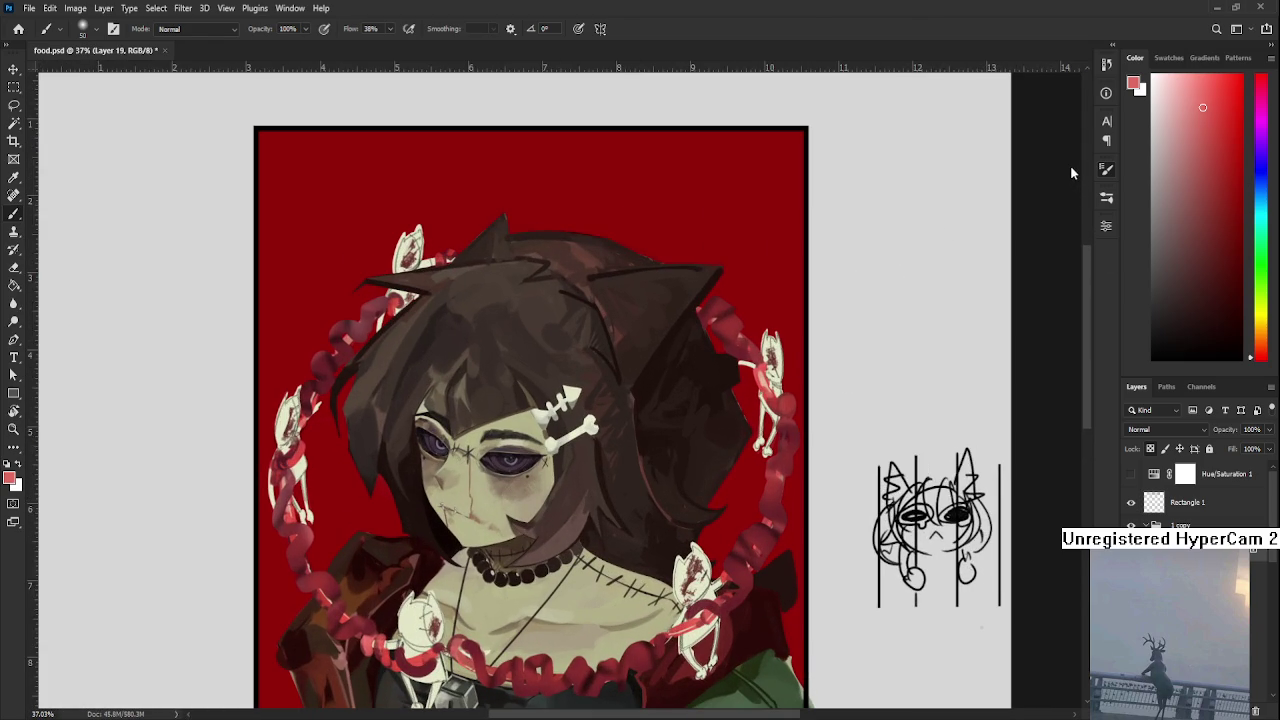
{"action": "key", "text": "]"}
{"action": "scroll", "coordinate": [300, 320], "scroll_direction": "up", "scroll_amount": 2}
{"action": "scroll", "coordinate": [300, 320], "scroll_direction": "up", "scroll_amount": 2}
{"action": "scroll", "coordinate": [300, 320], "scroll_direction": "up", "scroll_amount": 2}
{"action": "left_click", "coordinate": [452, 407], "text": "alt"}
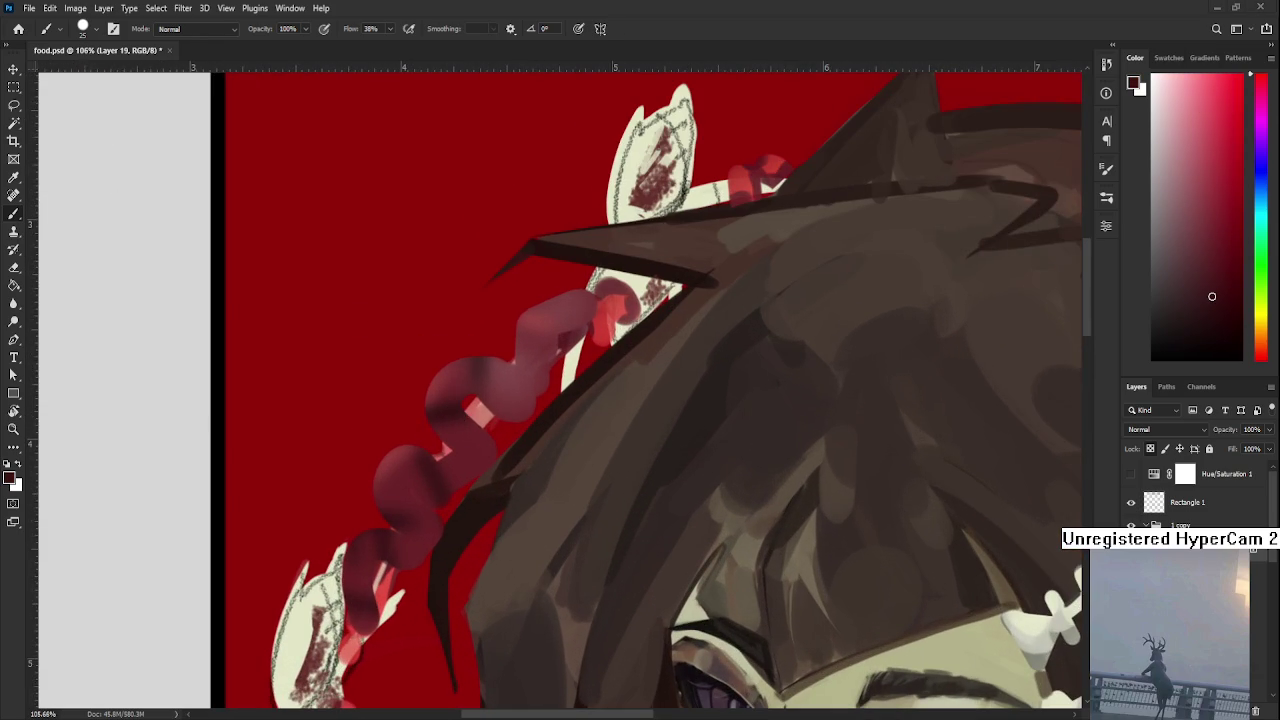
{"action": "scroll", "coordinate": [457, 480], "scroll_direction": "down", "scroll_amount": 3}
{"action": "scroll", "coordinate": [457, 480], "scroll_direction": "down", "scroll_amount": 1}
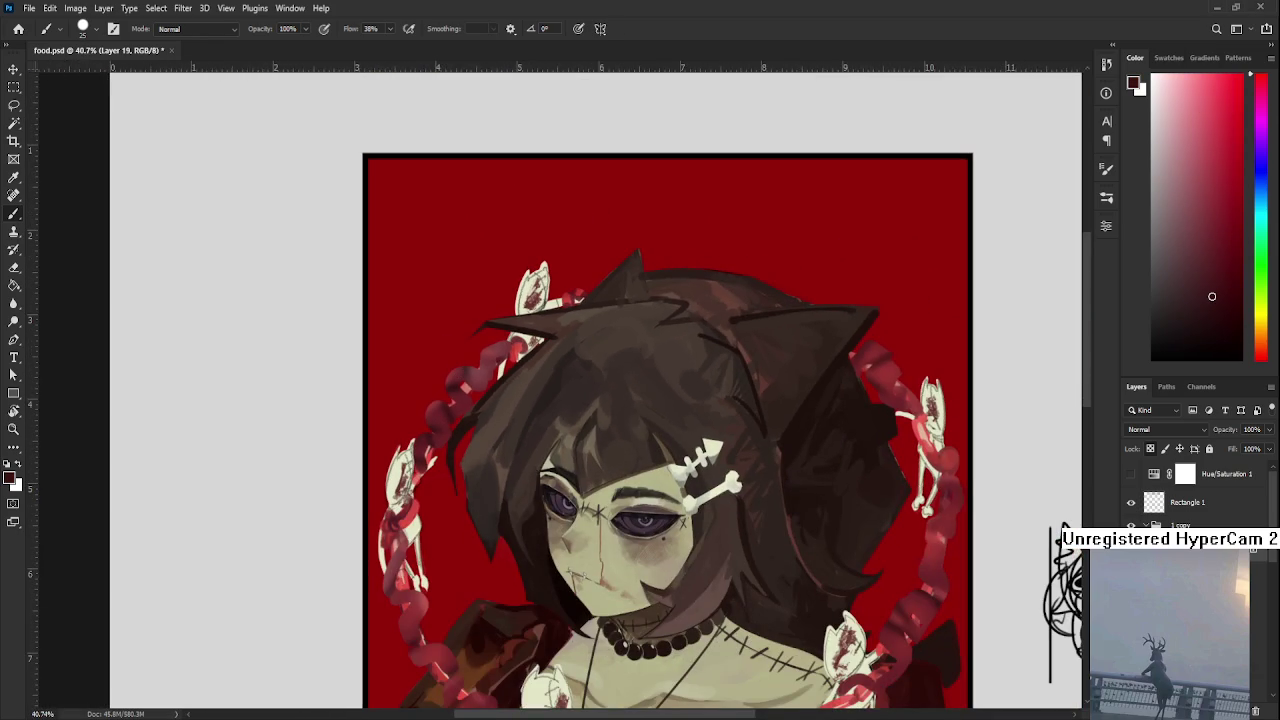
{"action": "scroll", "coordinate": [533, 640], "scroll_direction": "up", "scroll_amount": 2}
{"action": "scroll", "coordinate": [533, 640], "scroll_direction": "up", "scroll_amount": 1}
{"action": "left_click", "coordinate": [450, 455], "text": "alt"}
{"action": "left_click_drag", "start_coordinate": [446, 446], "coordinate": [480, 522]}
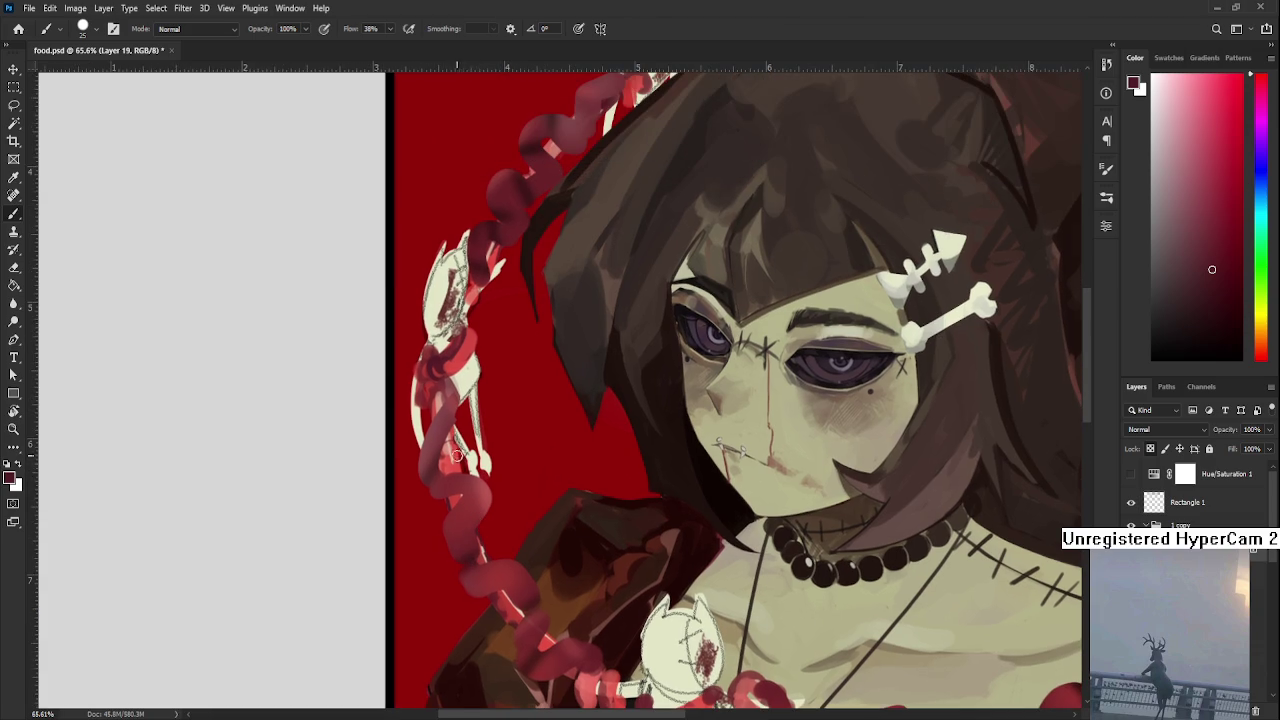
{"action": "left_click", "coordinate": [474, 485], "text": "alt"}
Sample the braid colour and darken the chain beside the right ear
{"action": "scroll", "coordinate": [460, 475], "scroll_direction": "up", "scroll_amount": 1}
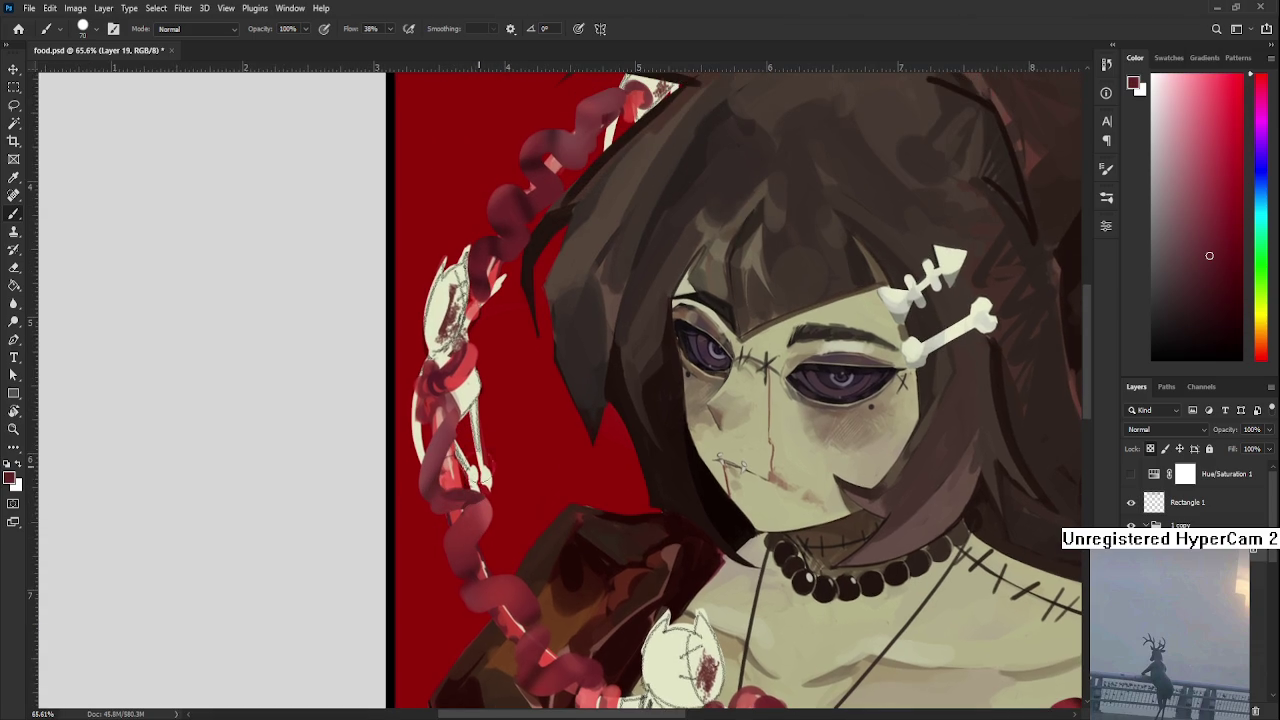
{"action": "left_click", "coordinate": [483, 290], "text": "alt"}
{"action": "left_click_drag", "start_coordinate": [445, 478], "coordinate": [437, 530]}
{"action": "left_click_drag", "start_coordinate": [441, 478], "coordinate": [445, 524]}
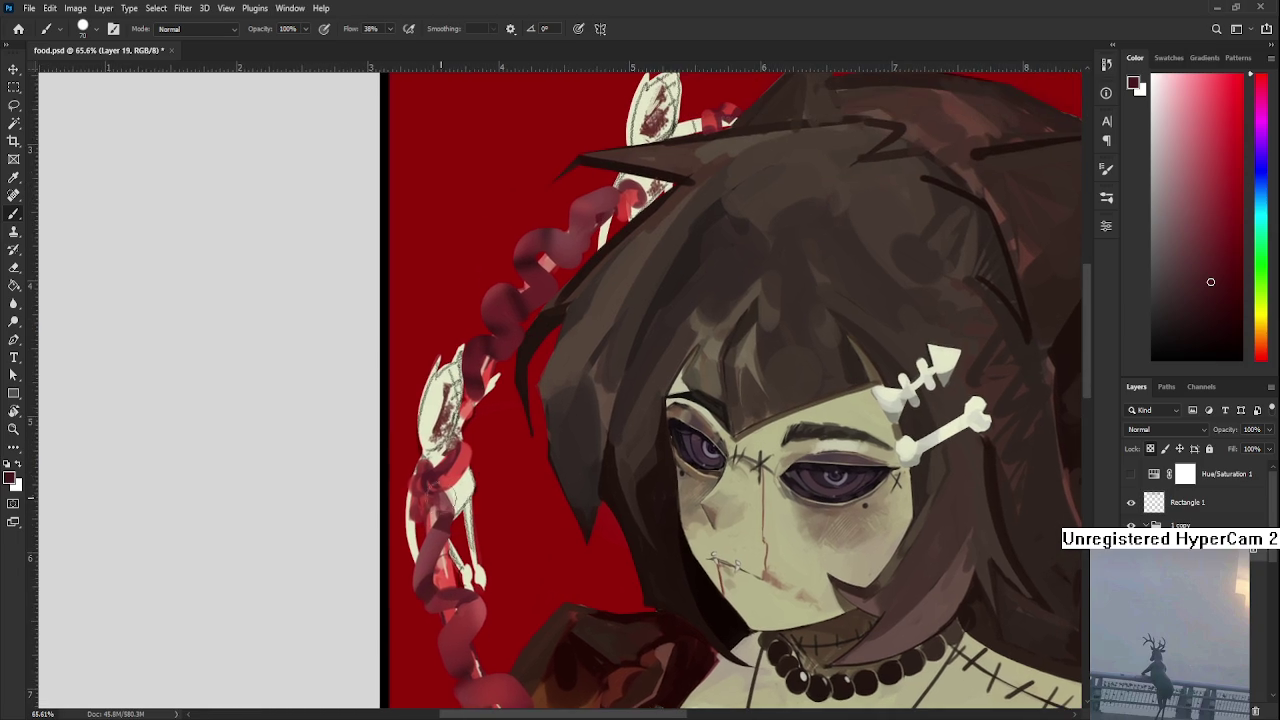
{"action": "left_click_drag", "start_coordinate": [491, 432], "coordinate": [456, 517]}
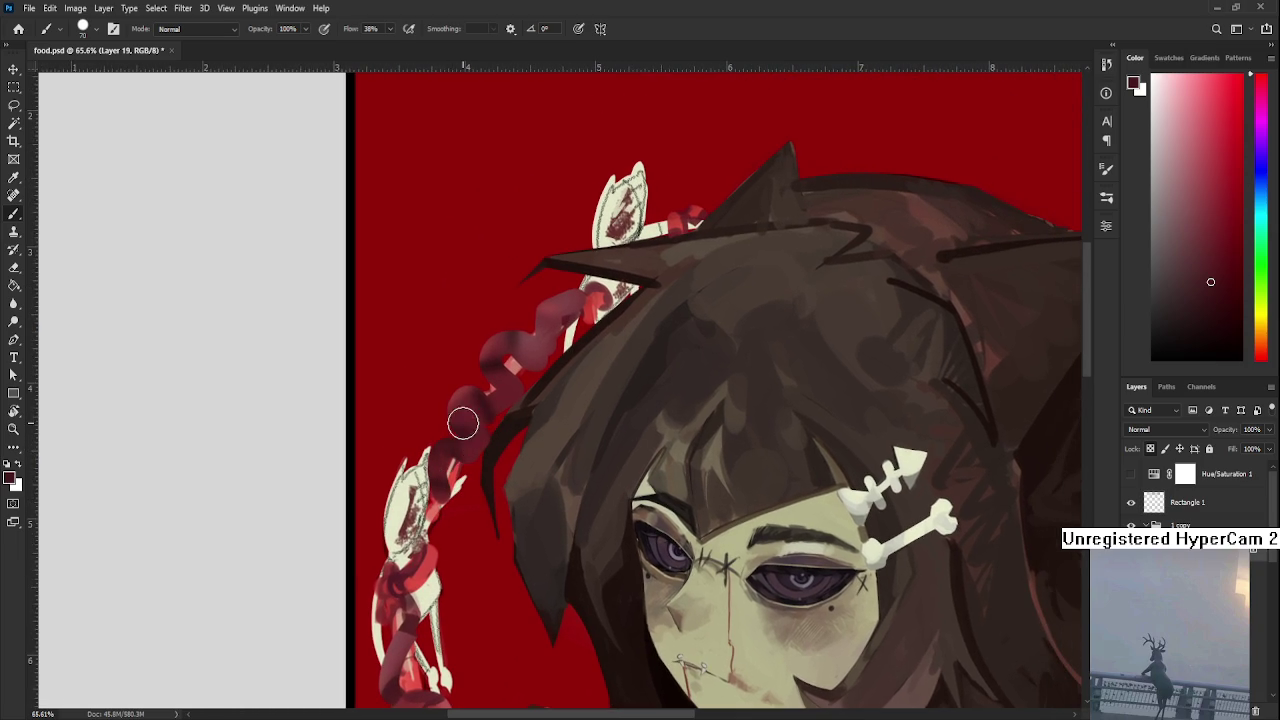
{"action": "left_click_drag", "start_coordinate": [484, 368], "coordinate": [472, 423]}
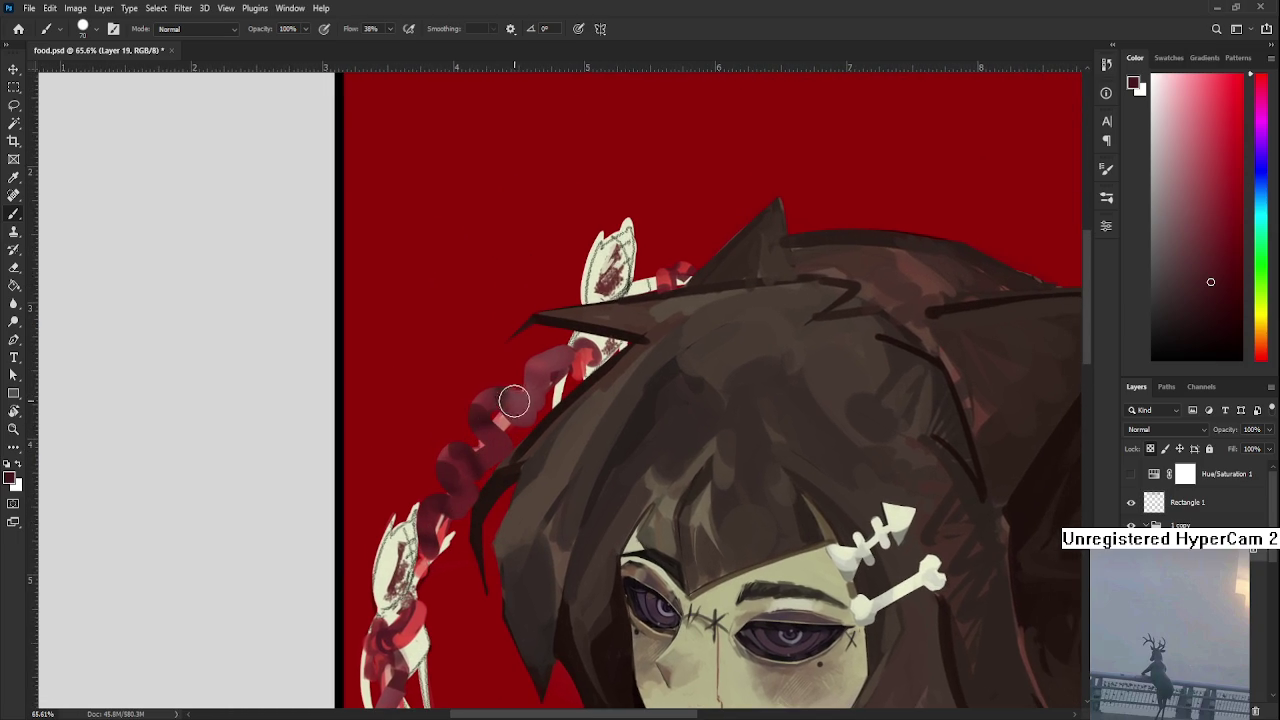
{"action": "mouse_move", "coordinate": [529, 384]}
{"action": "left_mouse_down"}
{"action": "mouse_move", "coordinate": [502, 410]}
{"action": "mouse_move", "coordinate": [491, 356]}
{"action": "left_mouse_up"}
{"action": "scroll", "coordinate": [484, 365], "scroll_direction": "down", "scroll_amount": 3}
{"action": "scroll", "coordinate": [490, 397], "scroll_direction": "right", "scroll_amount": 5}
{"action": "scroll", "coordinate": [490, 397], "scroll_direction": "up", "scroll_amount": 2}
{"action": "scroll", "coordinate": [530, 407], "scroll_direction": "right", "scroll_amount": 4}
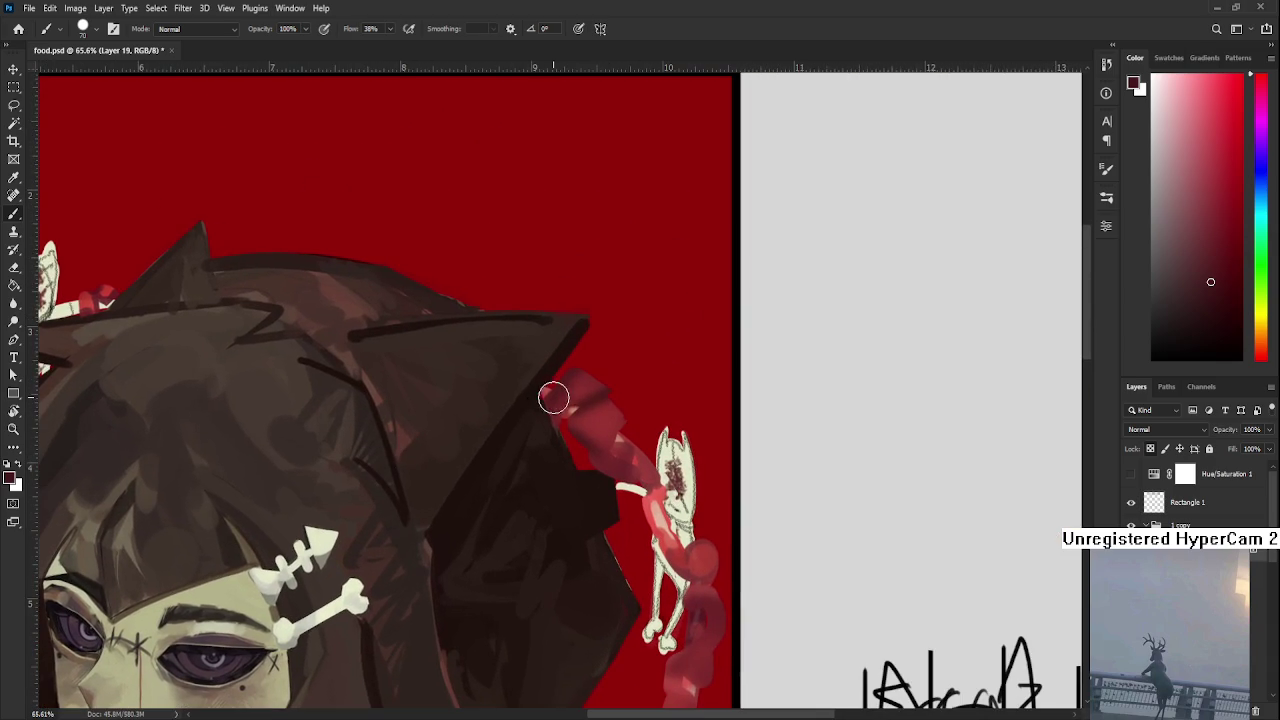
{"action": "mouse_move", "coordinate": [615, 391]}
{"action": "left_mouse_down"}
{"action": "mouse_move", "coordinate": [591, 409]}
{"action": "mouse_move", "coordinate": [611, 446]}
{"action": "mouse_move", "coordinate": [629, 409]}
{"action": "mouse_move", "coordinate": [587, 450]}
{"action": "left_mouse_up"}
Shade the braid below the cat and its loops across the chest darker
{"action": "scroll", "coordinate": [610, 465], "scroll_direction": "down", "scroll_amount": 2}
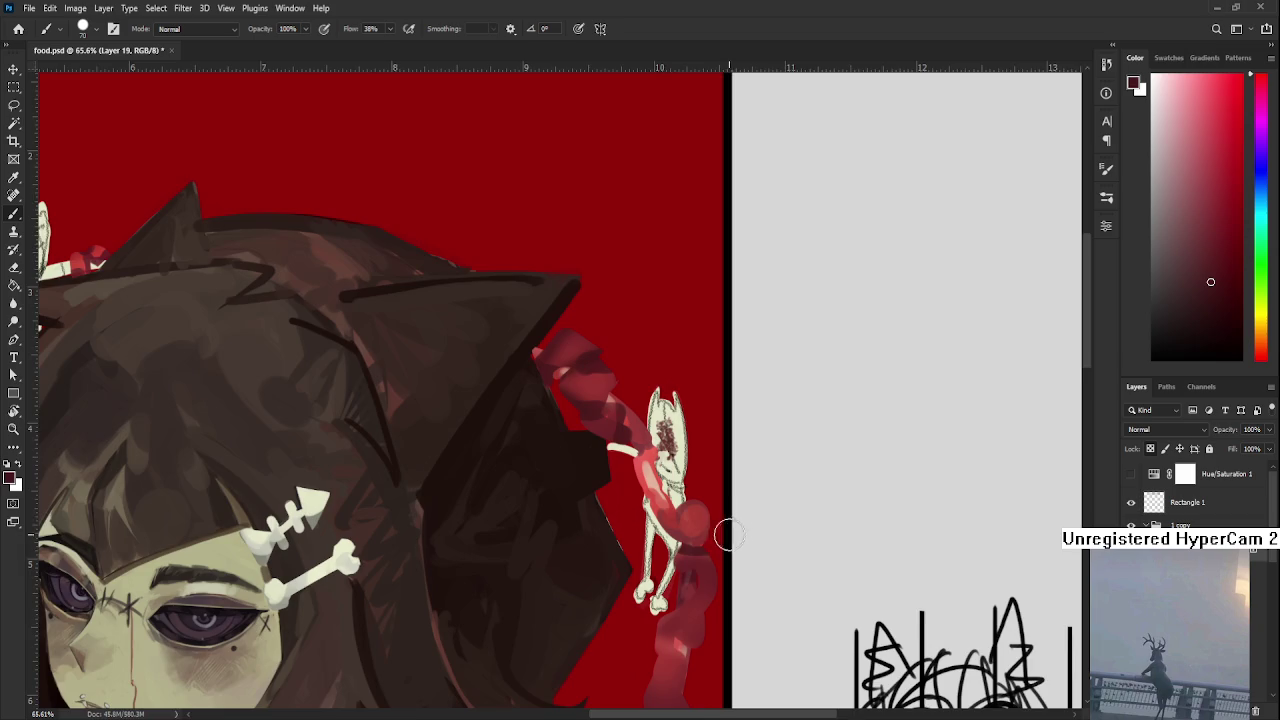
{"action": "scroll", "coordinate": [700, 510], "scroll_direction": "down", "scroll_amount": 5}
{"action": "mouse_move", "coordinate": [693, 494]}
{"action": "left_mouse_down"}
{"action": "mouse_move", "coordinate": [708, 528]}
{"action": "mouse_move", "coordinate": [667, 520]}
{"action": "mouse_move", "coordinate": [686, 557]}
{"action": "mouse_move", "coordinate": [650, 584]}
{"action": "mouse_move", "coordinate": [690, 603]}
{"action": "mouse_move", "coordinate": [585, 612]}
{"action": "left_mouse_up"}
{"action": "scroll", "coordinate": [690, 603], "scroll_direction": "down", "scroll_amount": 3}
{"action": "scroll", "coordinate": [658, 622], "scroll_direction": "down", "scroll_amount": 4}
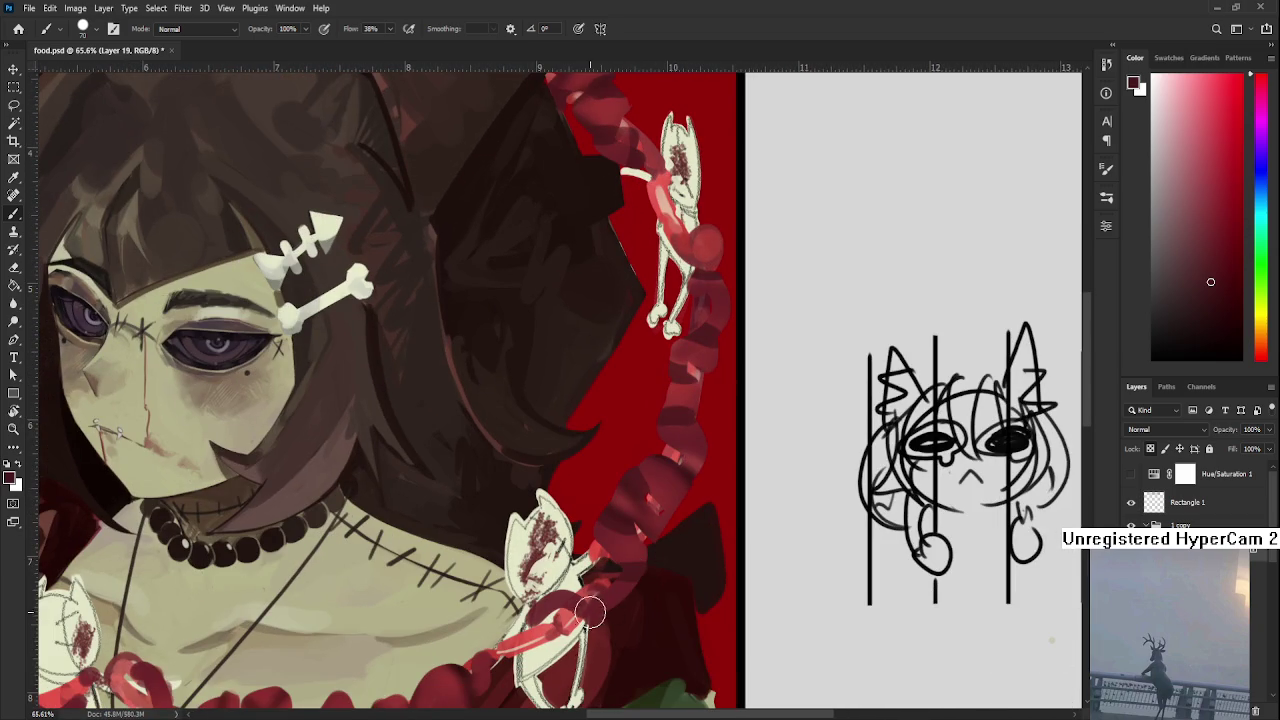
{"action": "scroll", "coordinate": [545, 617], "scroll_direction": "down", "scroll_amount": 5}
{"action": "scroll", "coordinate": [545, 617], "scroll_direction": "left", "scroll_amount": 4}
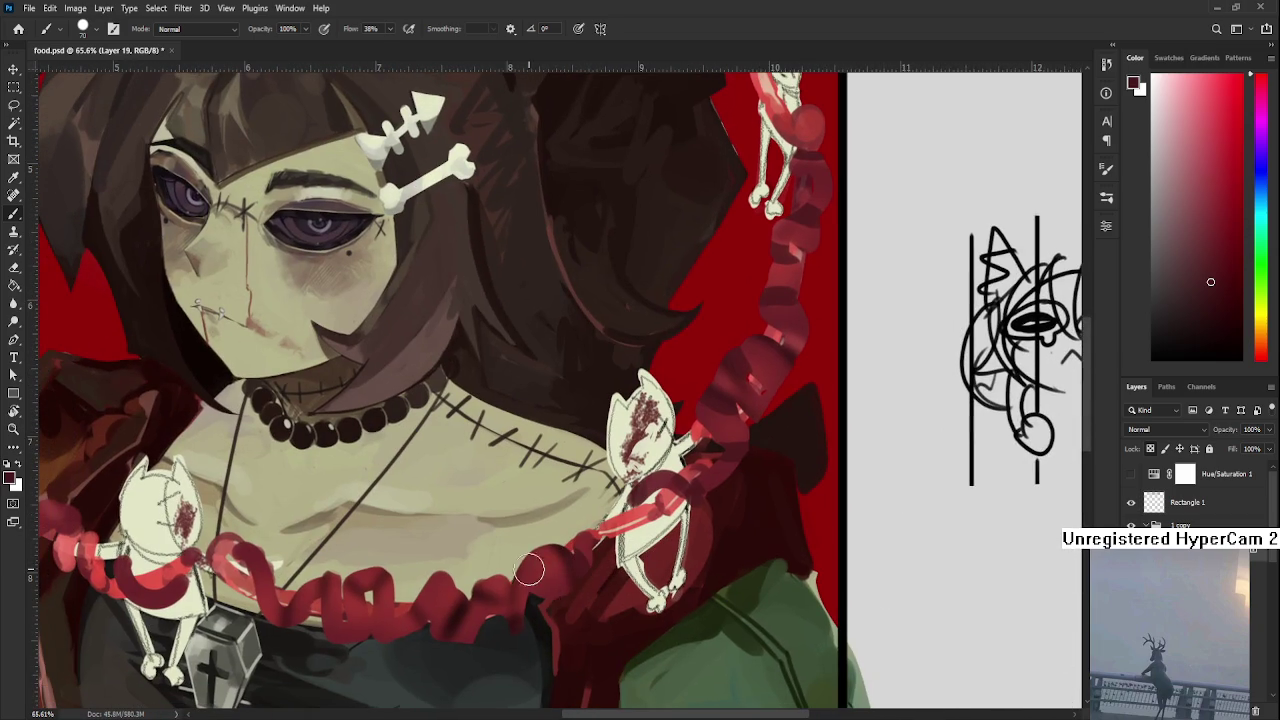
{"action": "mouse_move", "coordinate": [518, 580]}
{"action": "left_mouse_down"}
{"action": "mouse_move", "coordinate": [385, 580]}
{"action": "mouse_move", "coordinate": [295, 606]}
{"action": "left_mouse_up"}
Repaint the chest braid loops in a darker red
{"action": "scroll", "coordinate": [295, 606], "scroll_direction": "left", "scroll_amount": 5}
{"action": "scroll", "coordinate": [295, 606], "scroll_direction": "down", "scroll_amount": 1}
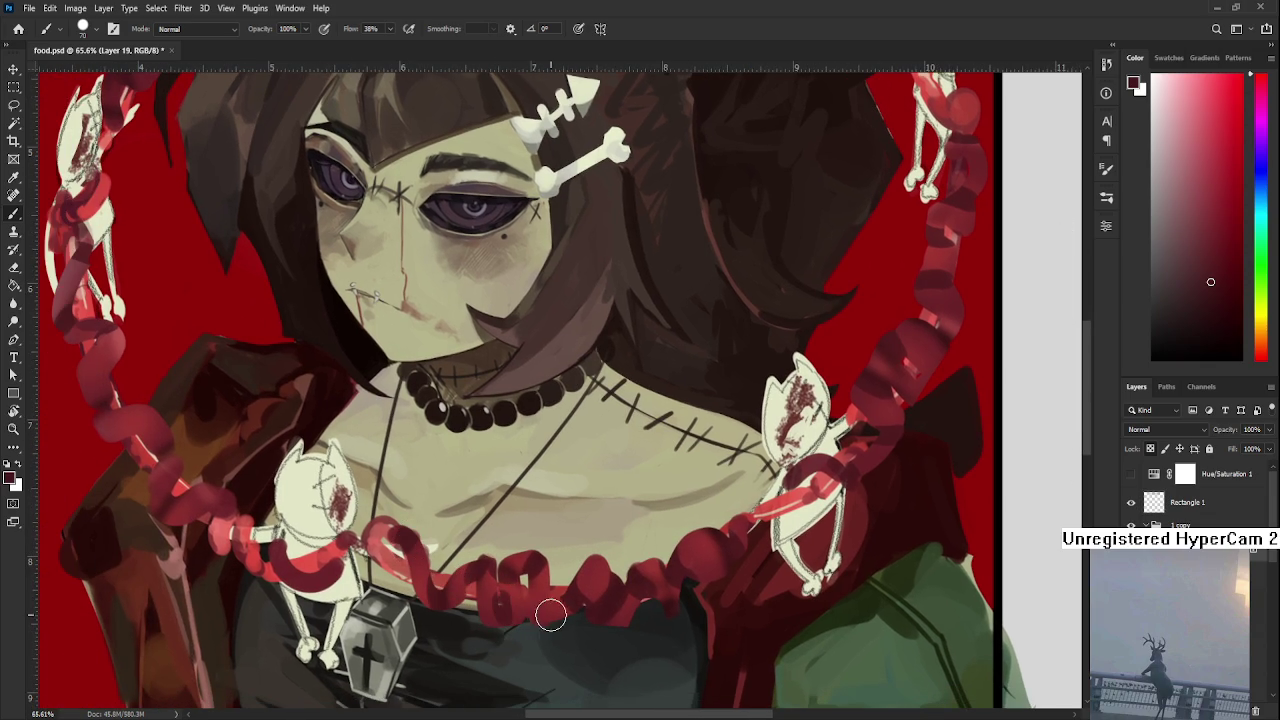
{"action": "left_click_drag", "start_coordinate": [543, 617], "coordinate": [623, 590]}
{"action": "scroll", "coordinate": [623, 590], "scroll_direction": "left", "scroll_amount": 8}
{"action": "scroll", "coordinate": [623, 590], "scroll_direction": "down", "scroll_amount": 1}
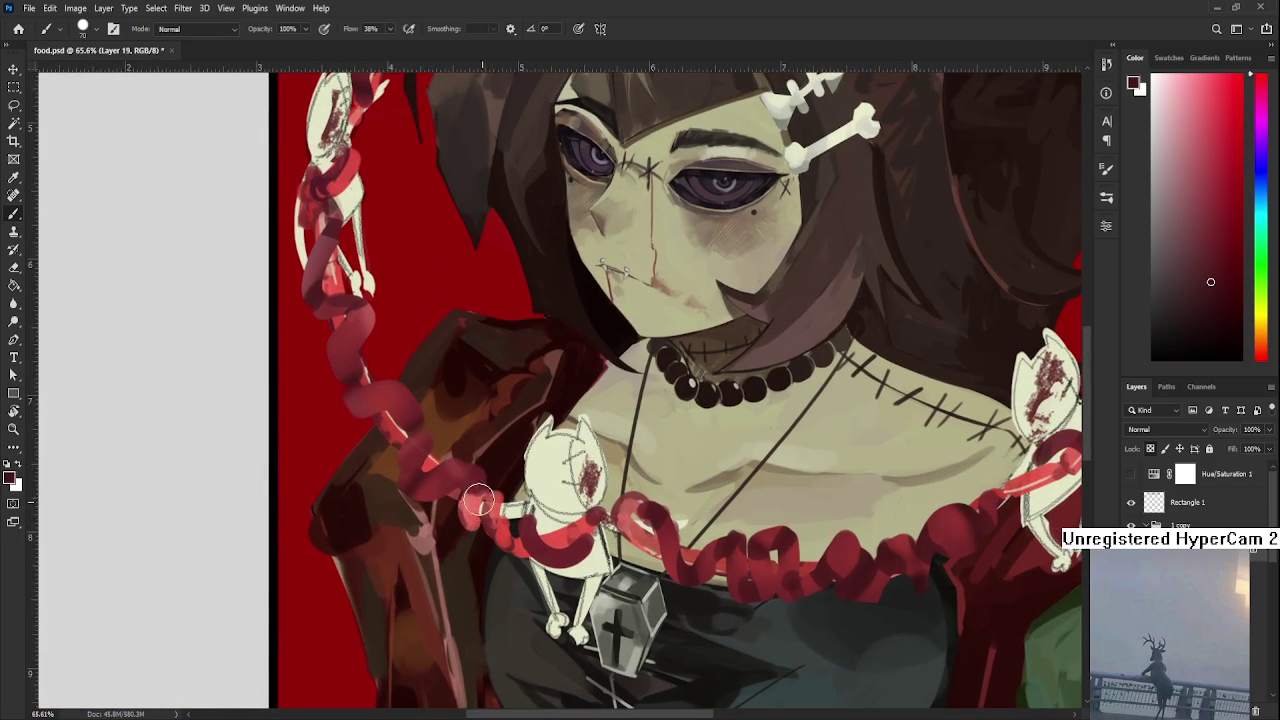
{"action": "left_click_drag", "start_coordinate": [437, 446], "coordinate": [453, 466]}
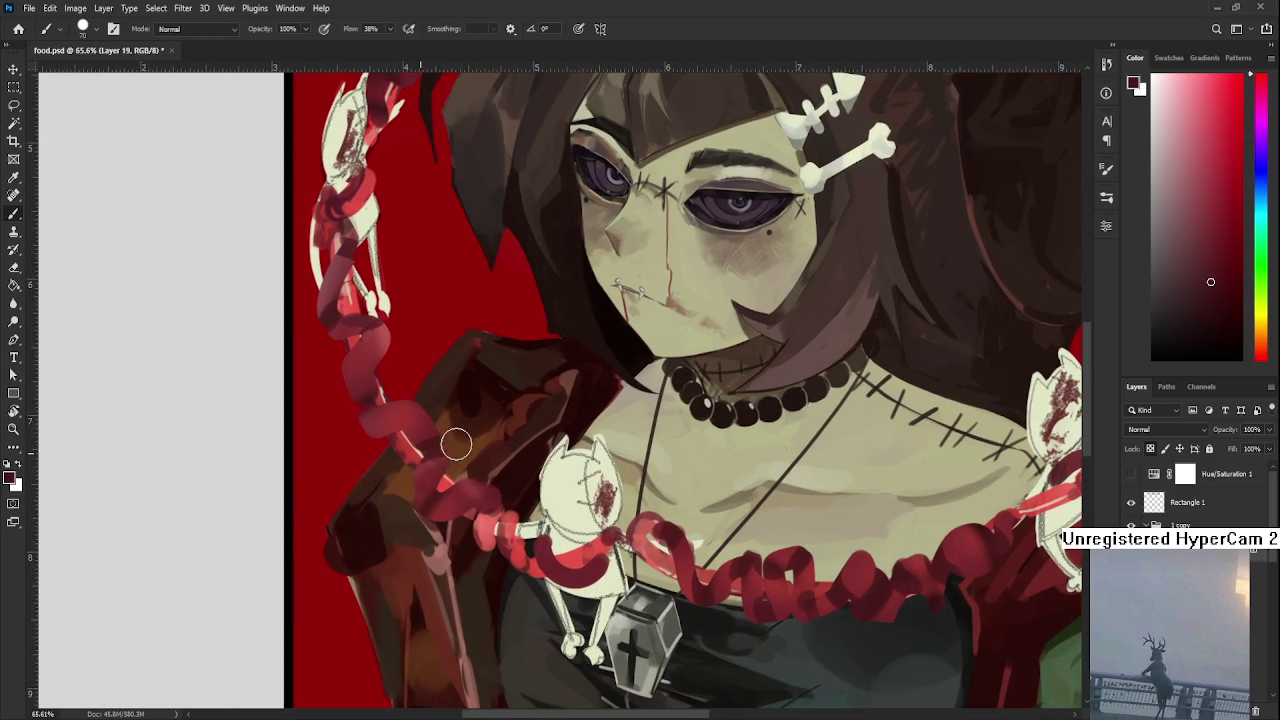
{"action": "left_click_drag", "start_coordinate": [366, 406], "coordinate": [372, 448]}
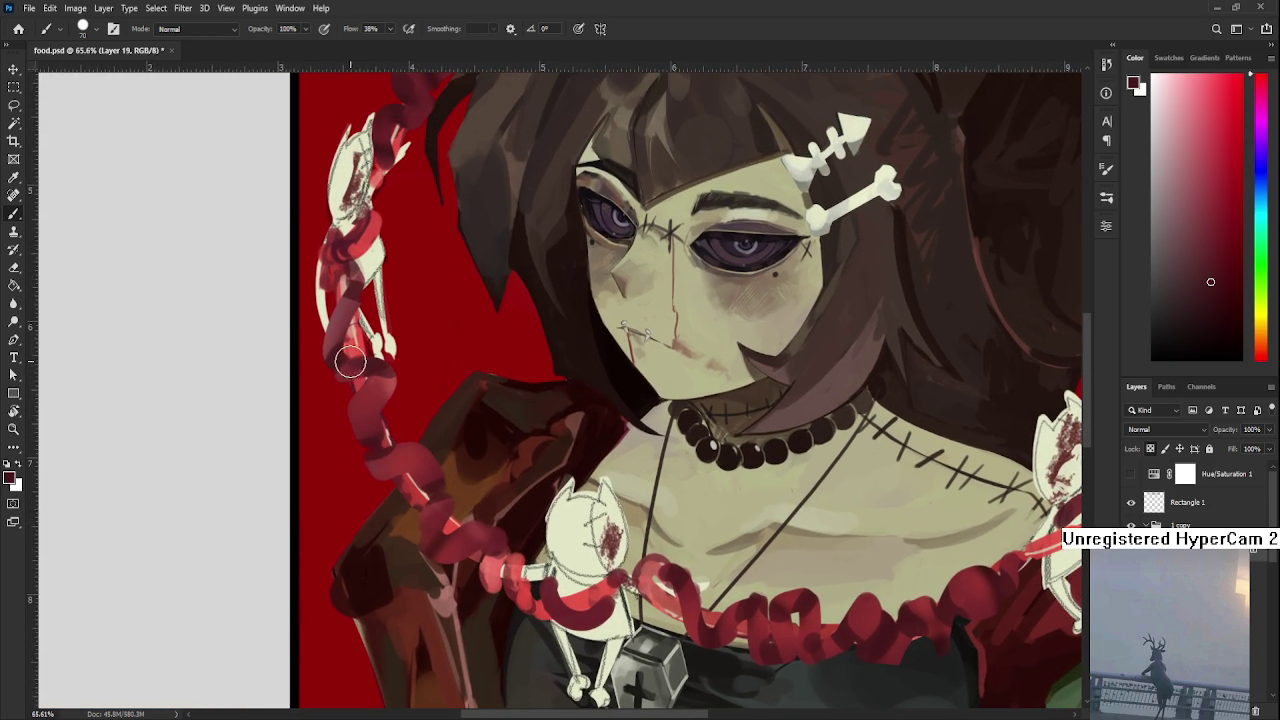
{"action": "scroll", "coordinate": [378, 392], "scroll_direction": "down", "scroll_amount": 2}
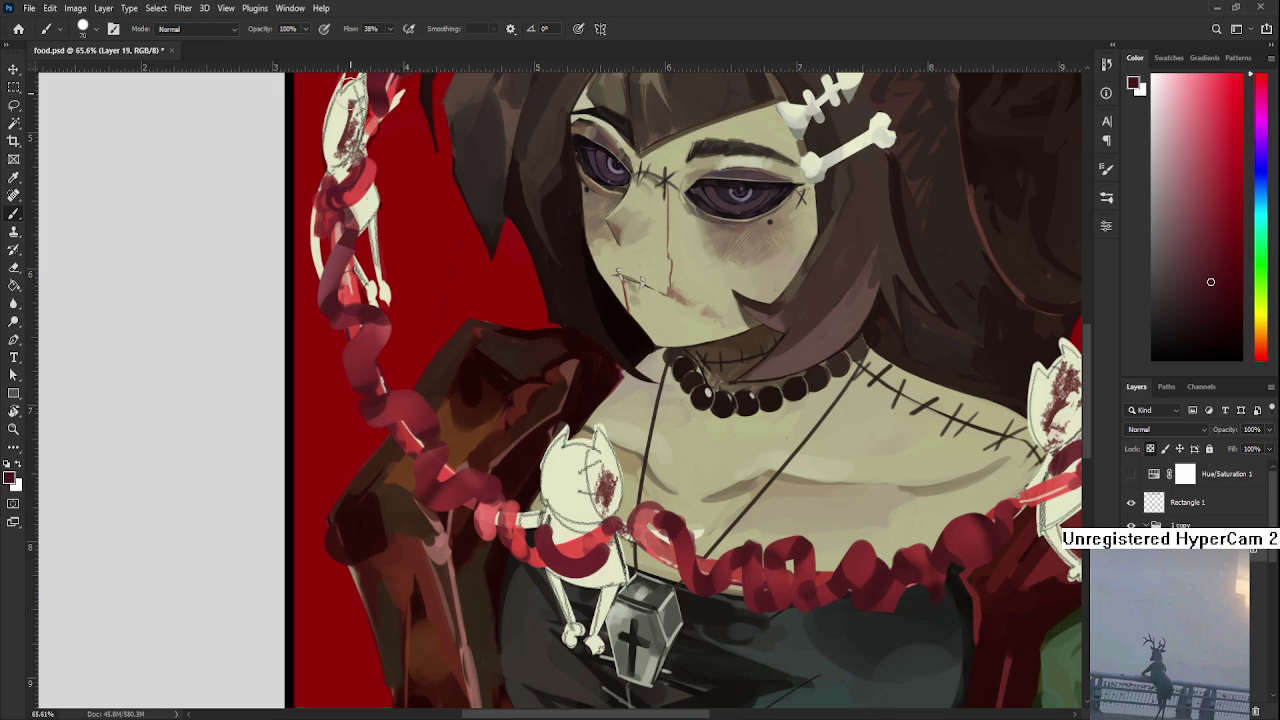
{"action": "scroll", "coordinate": [471, 292], "scroll_direction": "down", "scroll_amount": 1}
{"action": "scroll", "coordinate": [471, 292], "scroll_direction": "down", "scroll_amount": 1}
{"action": "scroll", "coordinate": [488, 281], "scroll_direction": "down", "scroll_amount": 1}
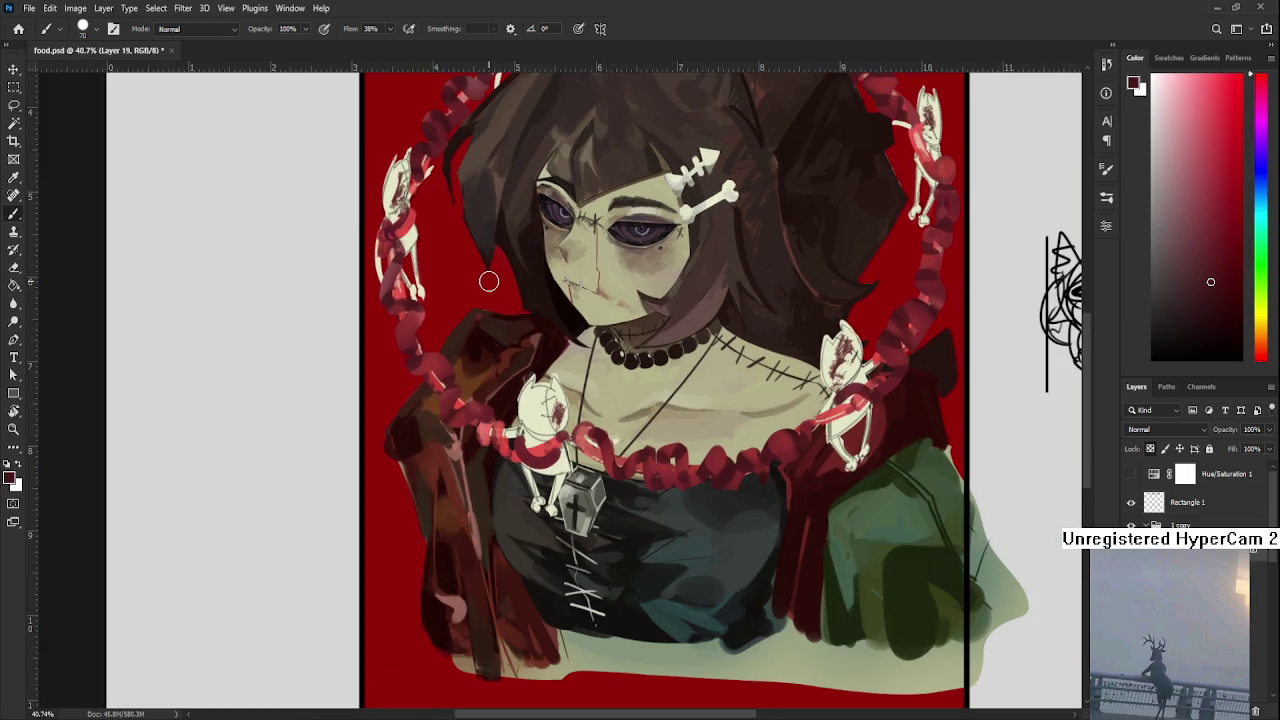
{"action": "scroll", "coordinate": [488, 281], "scroll_direction": "up", "scroll_amount": 1}
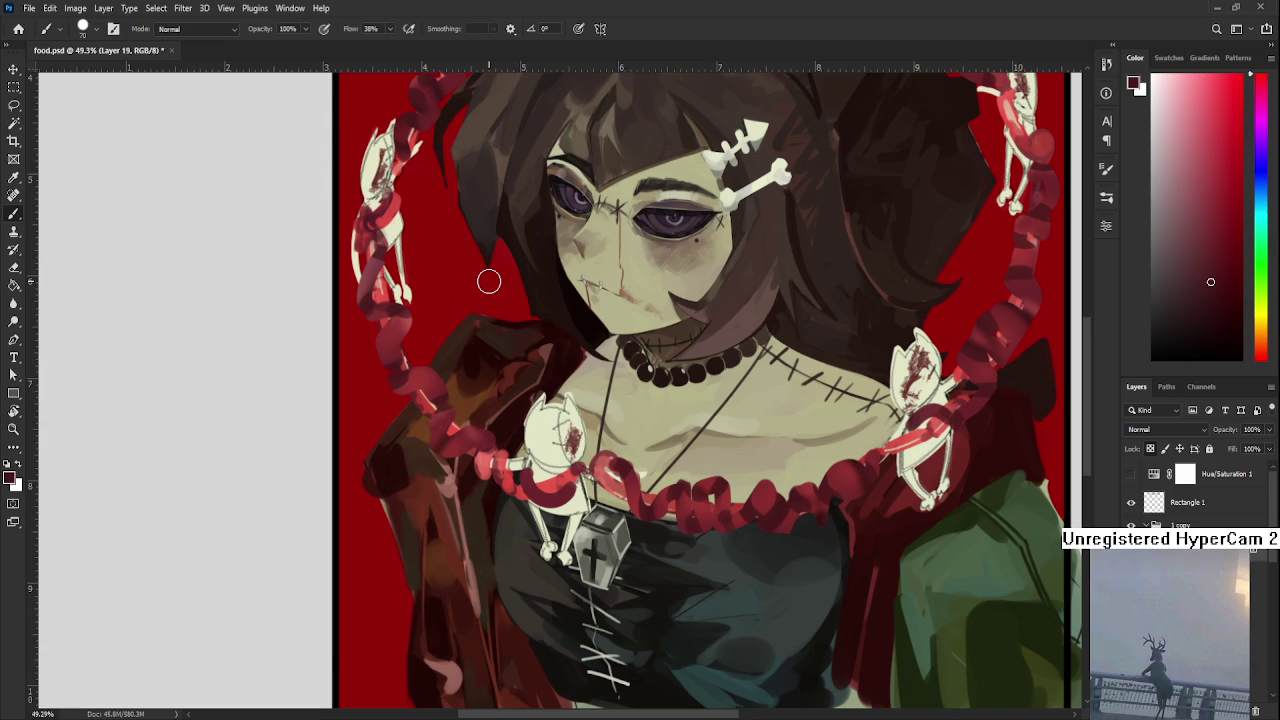
{"action": "scroll", "coordinate": [488, 281], "scroll_direction": "down", "scroll_amount": 1}
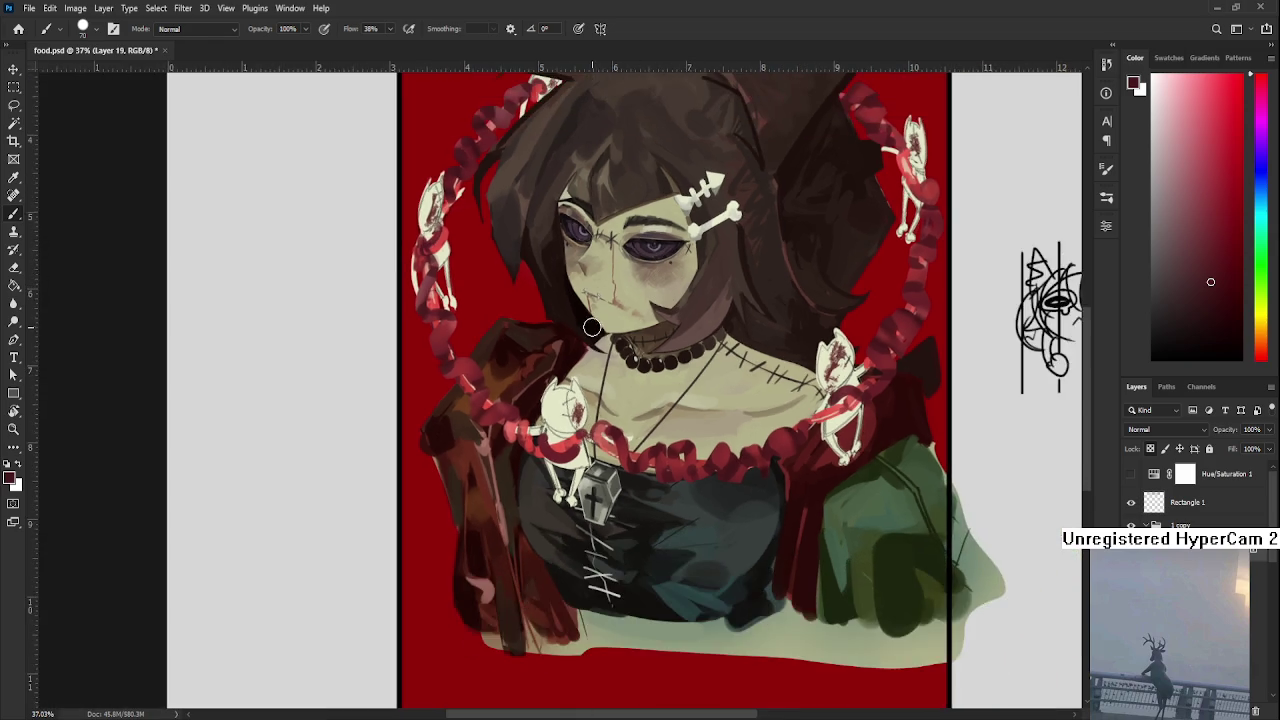
{"action": "scroll", "coordinate": [592, 327], "scroll_direction": "up", "scroll_amount": 2}
{"action": "scroll", "coordinate": [680, 380], "scroll_direction": "up", "scroll_amount": 1}
{"action": "scroll", "coordinate": [775, 437], "scroll_direction": "up", "scroll_amount": 1}
{"action": "scroll", "coordinate": [951, 460], "scroll_direction": "up", "scroll_amount": 1}
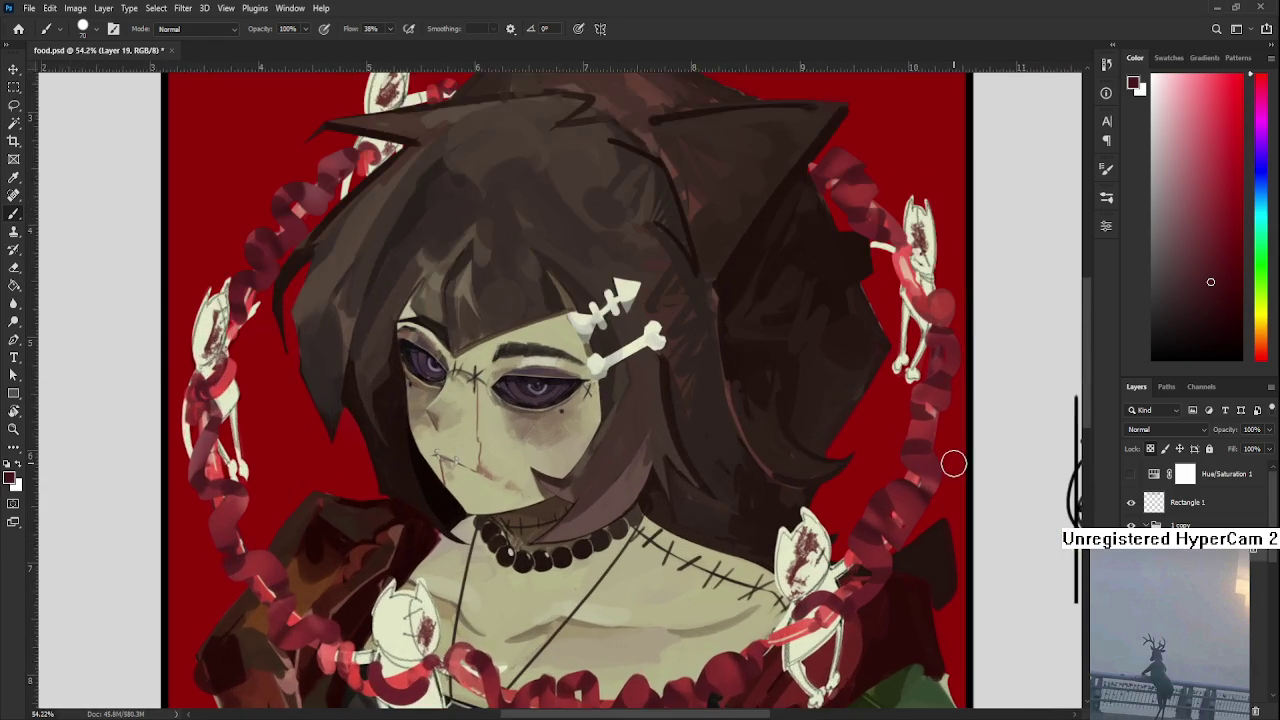
{"action": "scroll", "coordinate": [951, 460], "scroll_direction": "up", "scroll_amount": 1}
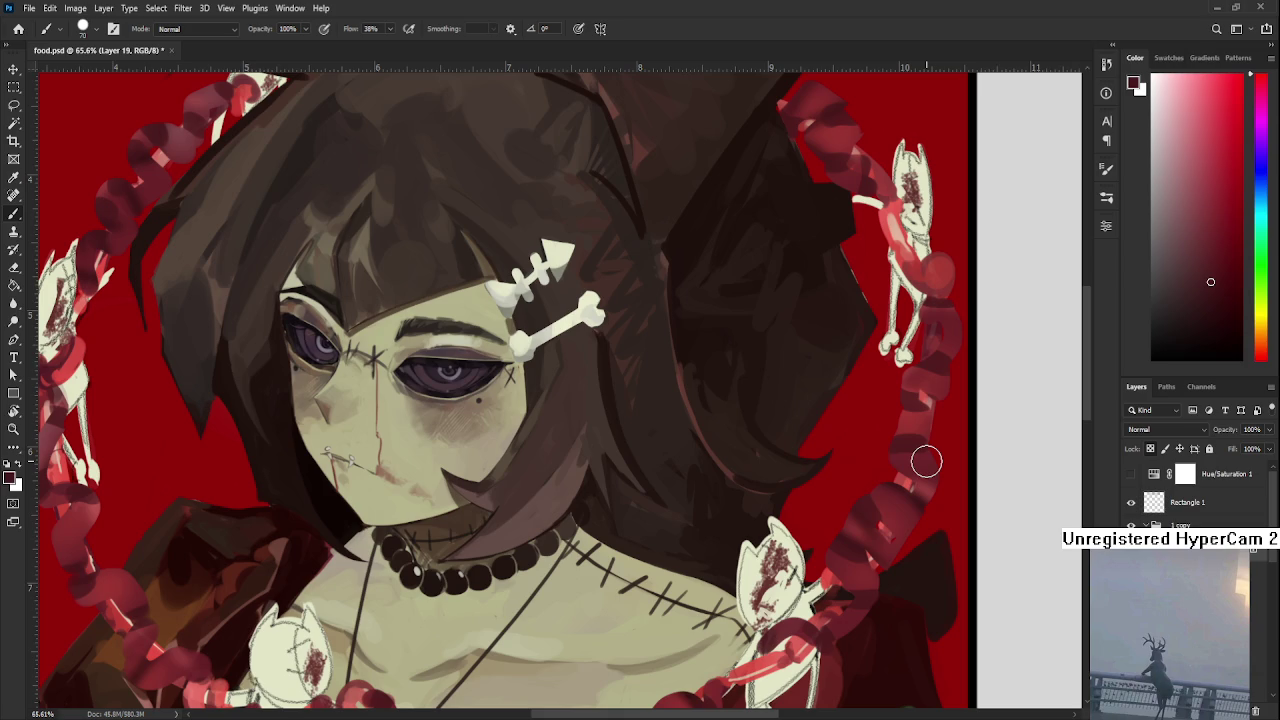
{"action": "scroll", "coordinate": [926, 461], "scroll_direction": "down", "scroll_amount": 1}
{"action": "scroll", "coordinate": [926, 461], "scroll_direction": "down", "scroll_amount": 1}
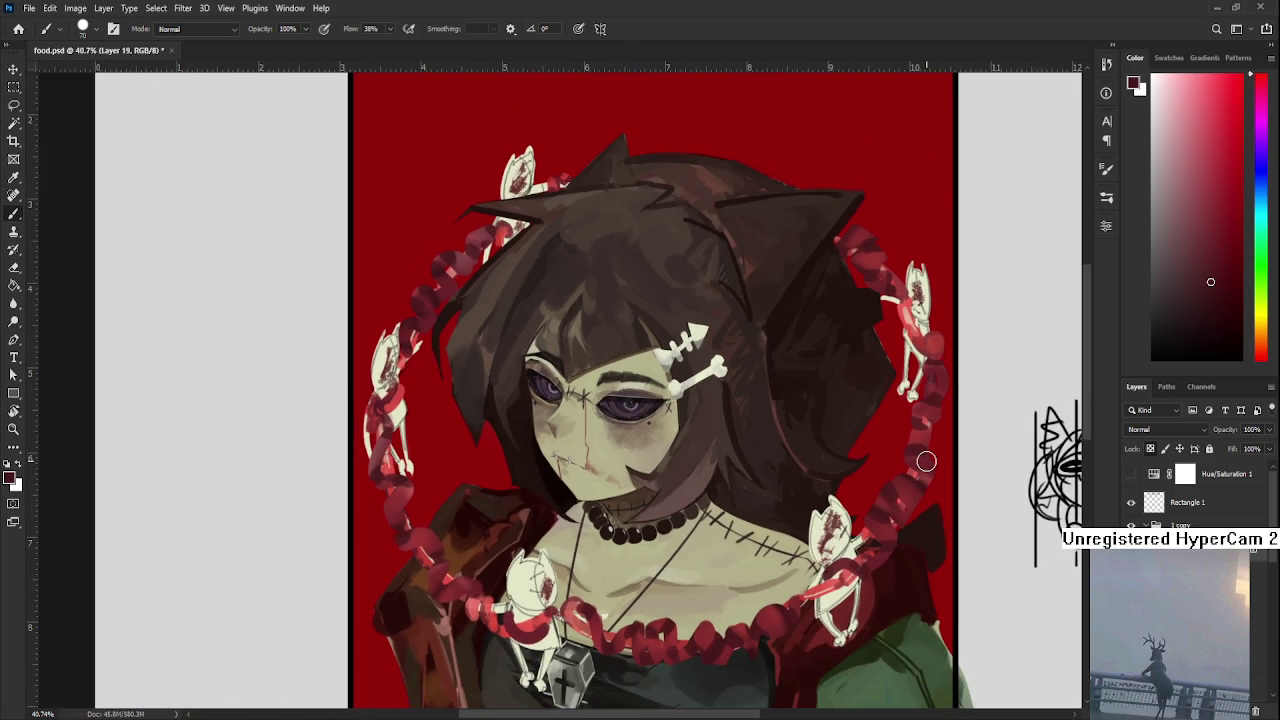
{"action": "scroll", "coordinate": [926, 461], "scroll_direction": "down", "scroll_amount": 1}
{"action": "scroll", "coordinate": [877, 491], "scroll_direction": "down", "scroll_amount": 1}
{"action": "scroll", "coordinate": [874, 491], "scroll_direction": "down", "scroll_amount": 1}
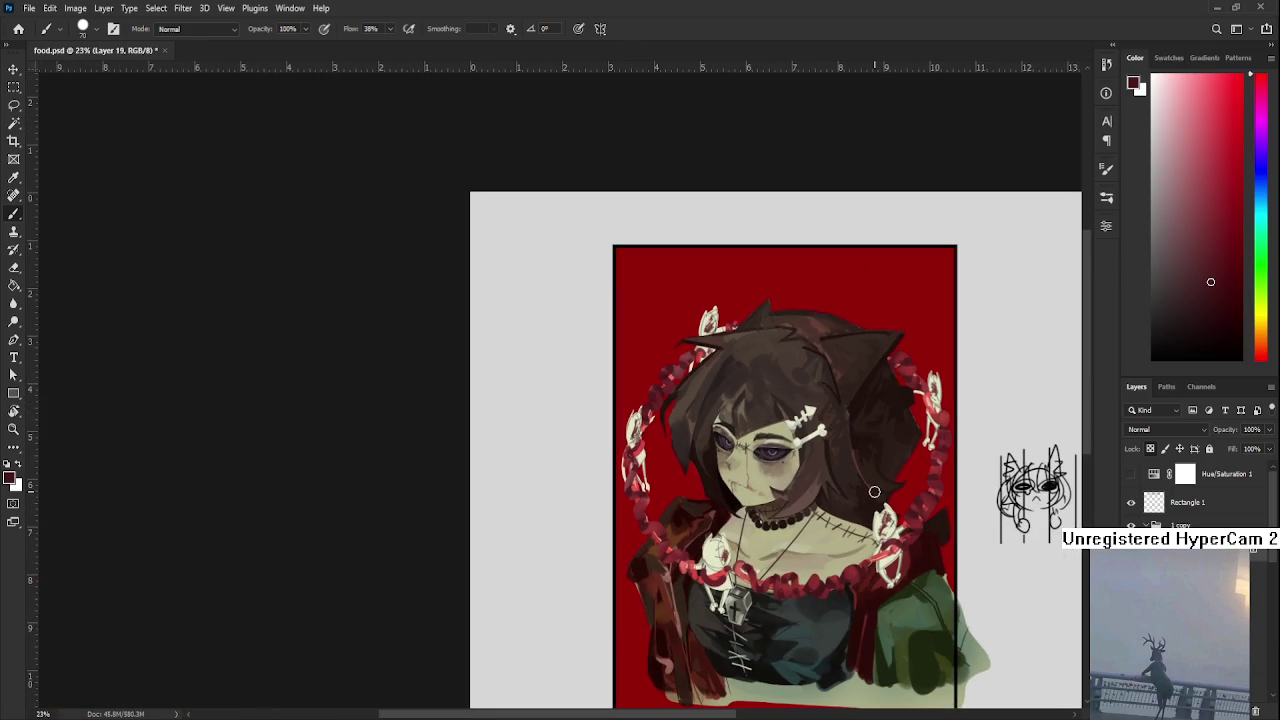
{"action": "left_click_drag", "start_coordinate": [872, 491], "coordinate": [716, 480]}
{"action": "scroll", "coordinate": [649, 443], "scroll_direction": "up", "scroll_amount": 1}
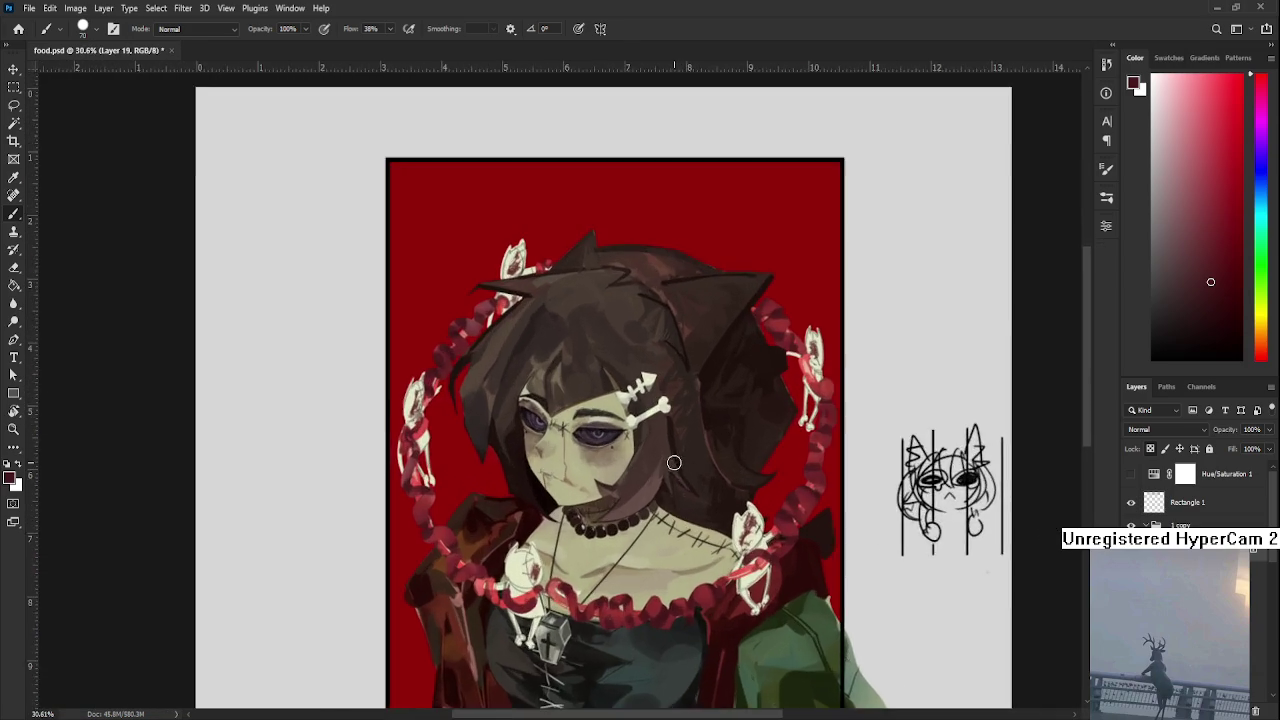
{"action": "scroll", "coordinate": [589, 400], "scroll_direction": "up", "scroll_amount": 1}
{"action": "scroll", "coordinate": [410, 343], "scroll_direction": "up", "scroll_amount": 1}
{"action": "scroll", "coordinate": [460, 380], "scroll_direction": "up", "scroll_amount": 1}
{"action": "scroll", "coordinate": [505, 410], "scroll_direction": "up", "scroll_amount": 1}
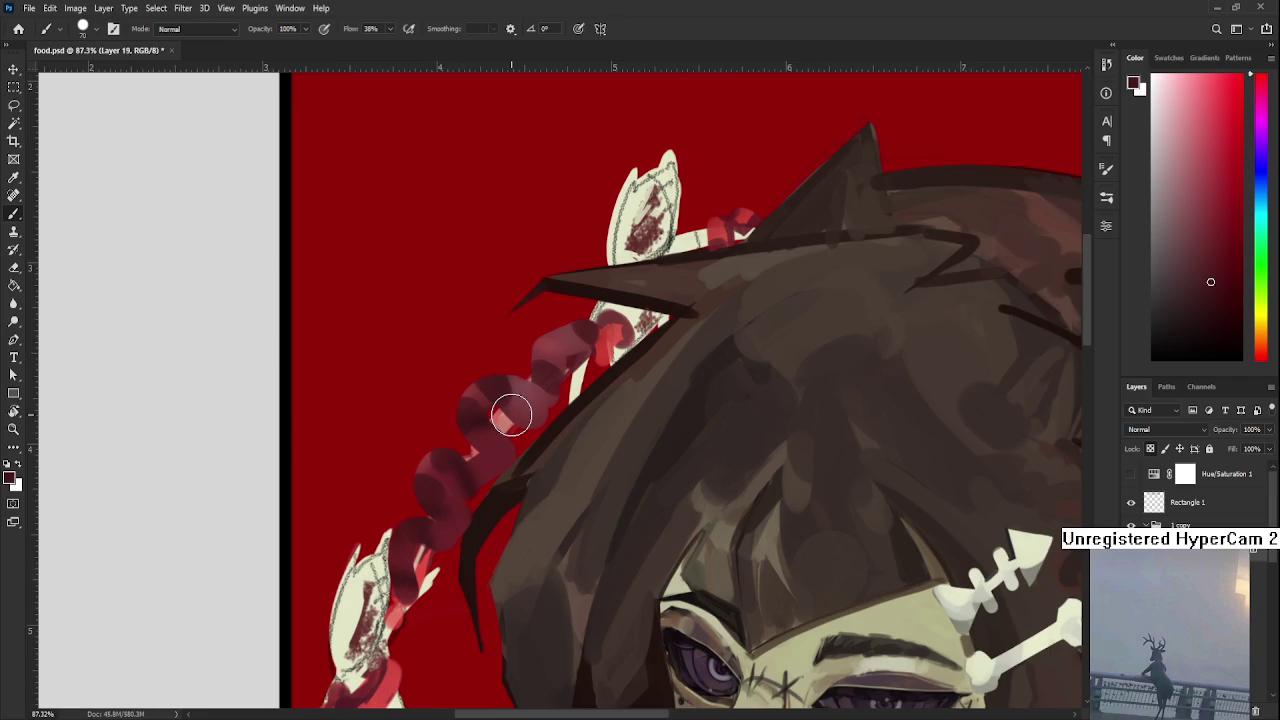
{"action": "scroll", "coordinate": [511, 414], "scroll_direction": "up", "scroll_amount": 1}
{"action": "scroll", "coordinate": [511, 414], "scroll_direction": "down", "scroll_amount": 1}
{"action": "scroll", "coordinate": [511, 414], "scroll_direction": "down", "scroll_amount": 1}
Sample lighter and darker reds from the chain below the face
{"action": "left_click", "coordinate": [437, 573], "text": "alt"}
{"action": "left_click_drag", "start_coordinate": [453, 698], "coordinate": [469, 563]}
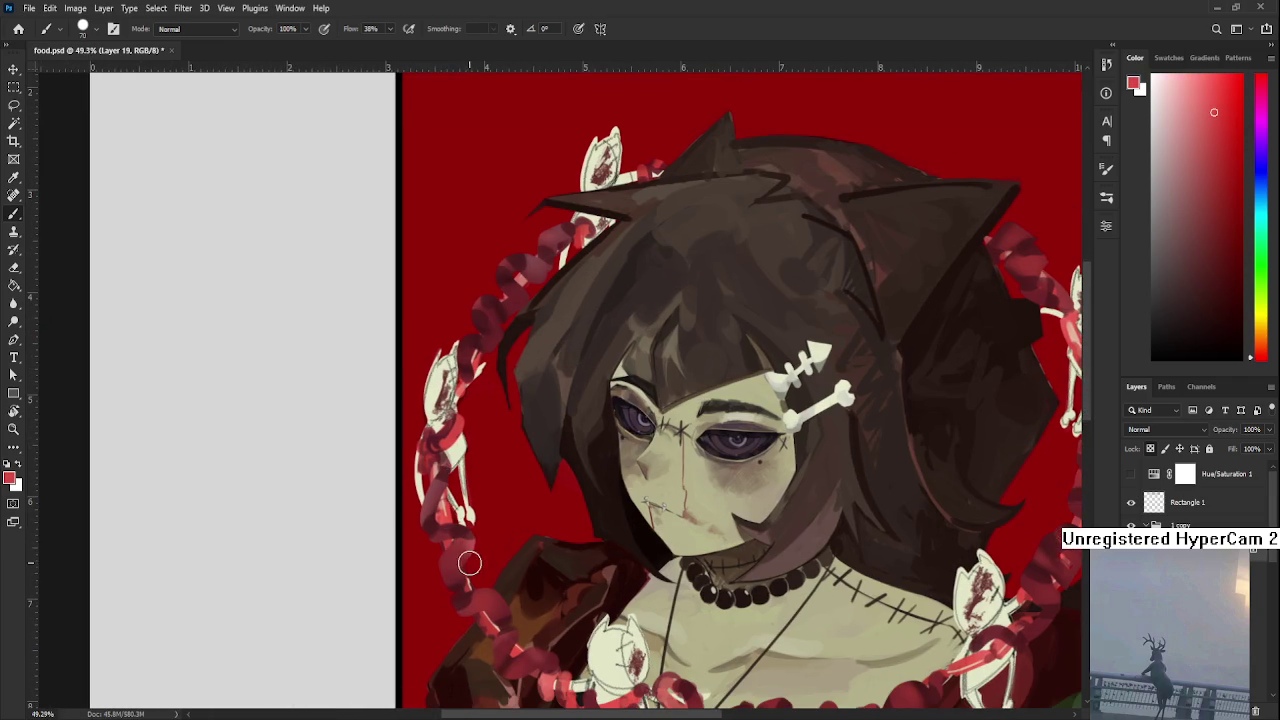
{"action": "left_click", "coordinate": [468, 552], "text": "alt"}
{"action": "left_click", "coordinate": [455, 557], "text": "alt"}
{"action": "left_click", "coordinate": [464, 552], "text": "alt"}
{"action": "left_click", "coordinate": [455, 560], "text": "alt"}
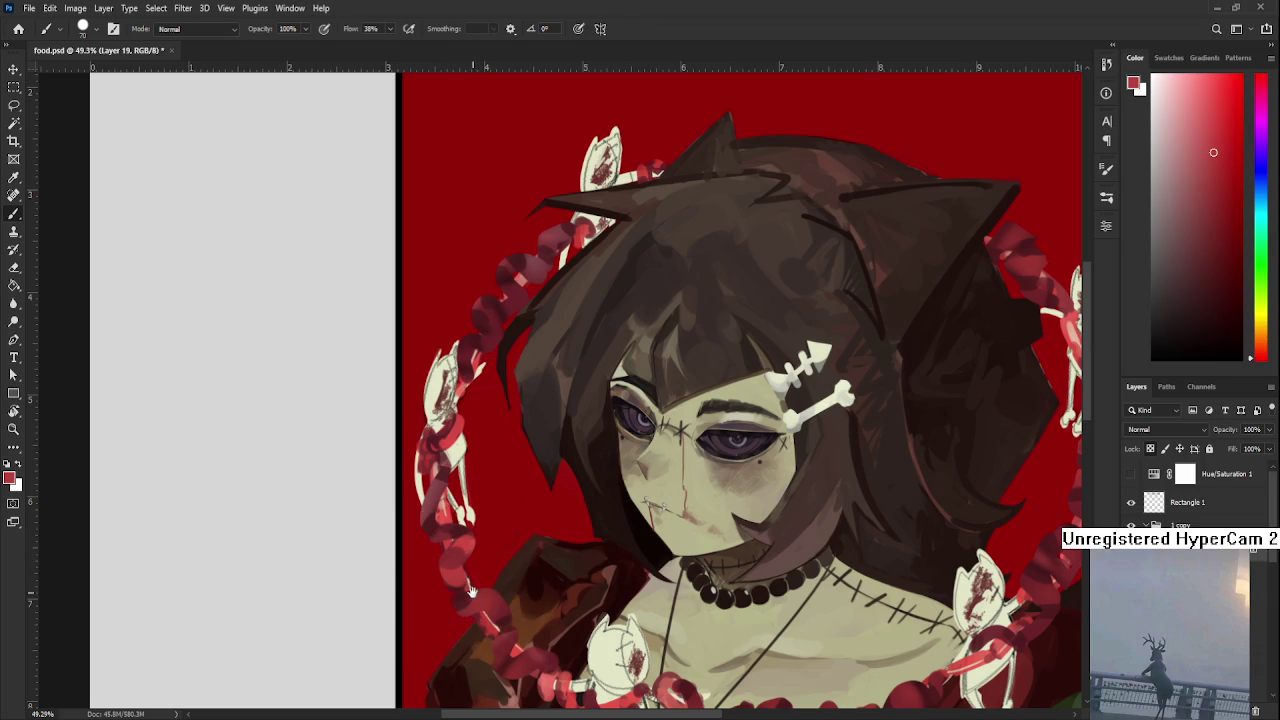
{"action": "scroll", "coordinate": [470, 575], "scroll_direction": "down", "scroll_amount": 1}
{"action": "left_click", "coordinate": [488, 578], "text": "alt"}
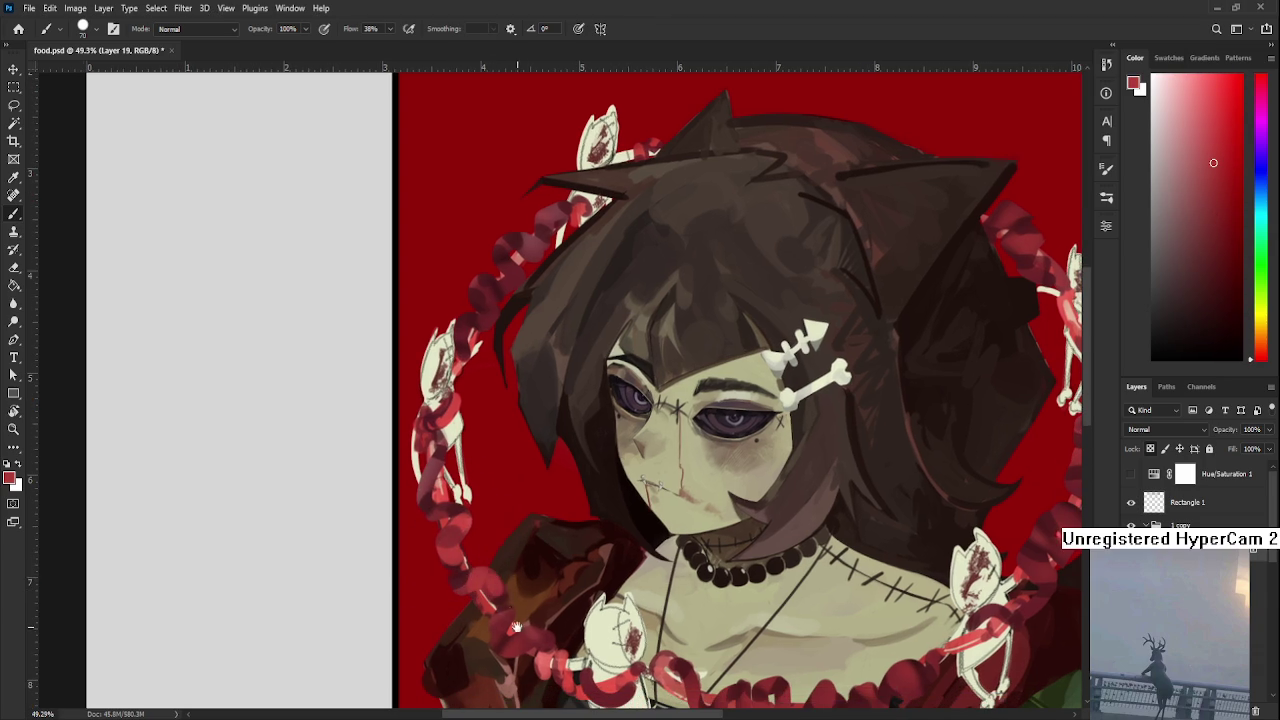
{"action": "scroll", "coordinate": [496, 572], "scroll_direction": "down", "scroll_amount": 2}
{"action": "left_click", "coordinate": [514, 594], "text": "alt"}
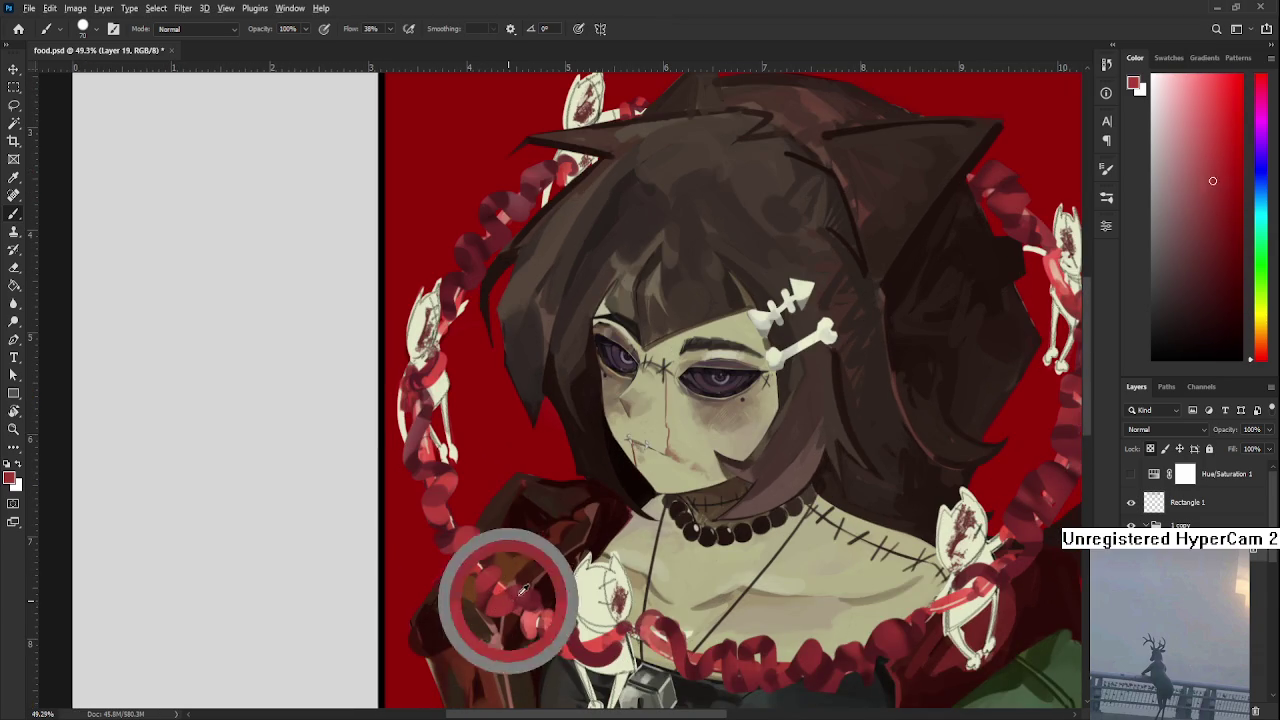
{"action": "left_click", "coordinate": [510, 600], "text": "alt"}
{"action": "left_click", "coordinate": [487, 601], "text": "alt"}
{"action": "left_click", "coordinate": [491, 576], "text": "alt"}
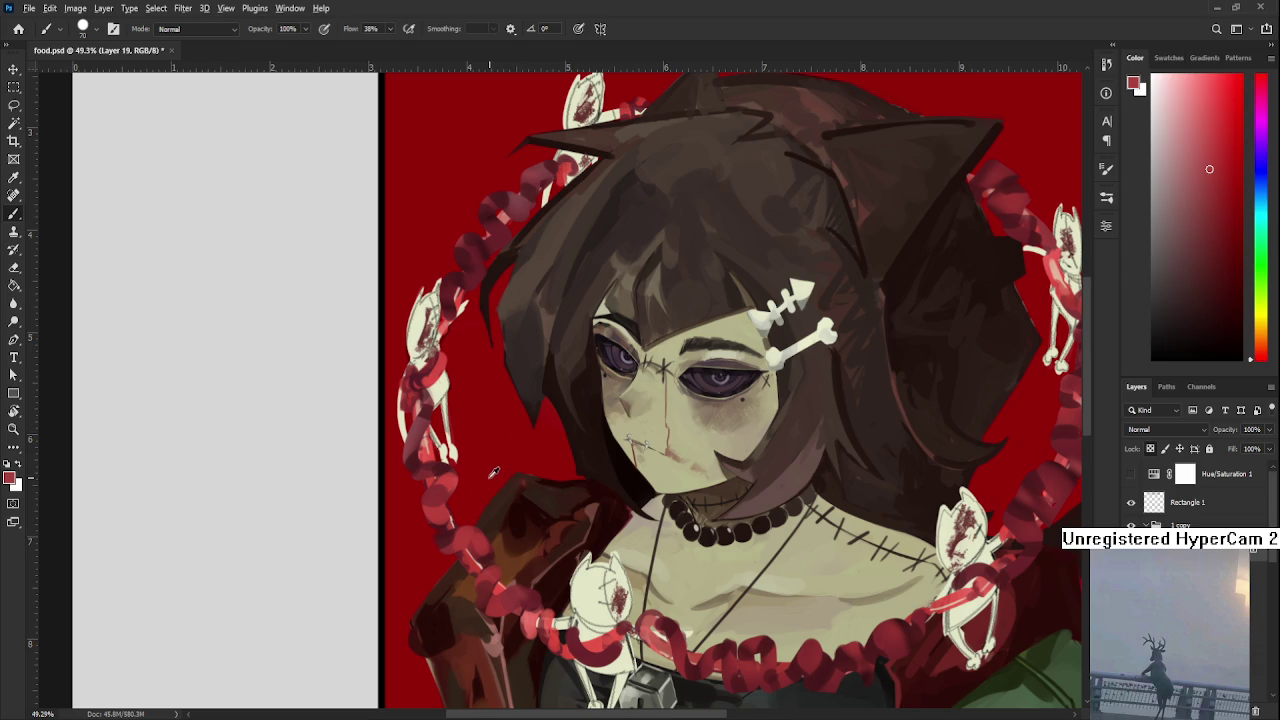
Re-sample progressively darker reds from the chain's upper loops
{"action": "left_click", "coordinate": [443, 486], "text": "alt"}
{"action": "left_click", "coordinate": [445, 474], "text": "alt"}
{"action": "left_click", "coordinate": [450, 478], "text": "alt"}
{"action": "left_click", "coordinate": [451, 496], "text": "alt"}
{"action": "left_click", "coordinate": [438, 502], "text": "alt"}
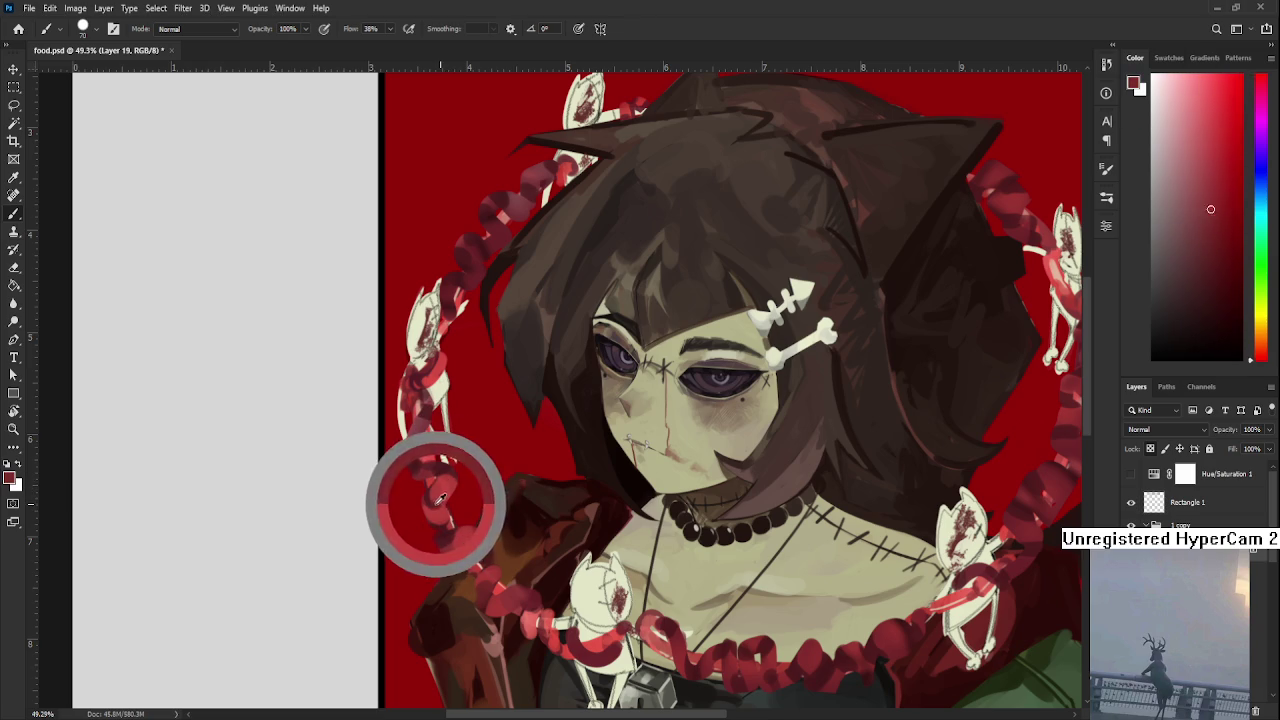
{"action": "left_click", "coordinate": [443, 510], "text": "alt"}
{"action": "left_click", "coordinate": [434, 498], "text": "alt"}
{"action": "left_click", "coordinate": [433, 499], "text": "alt"}
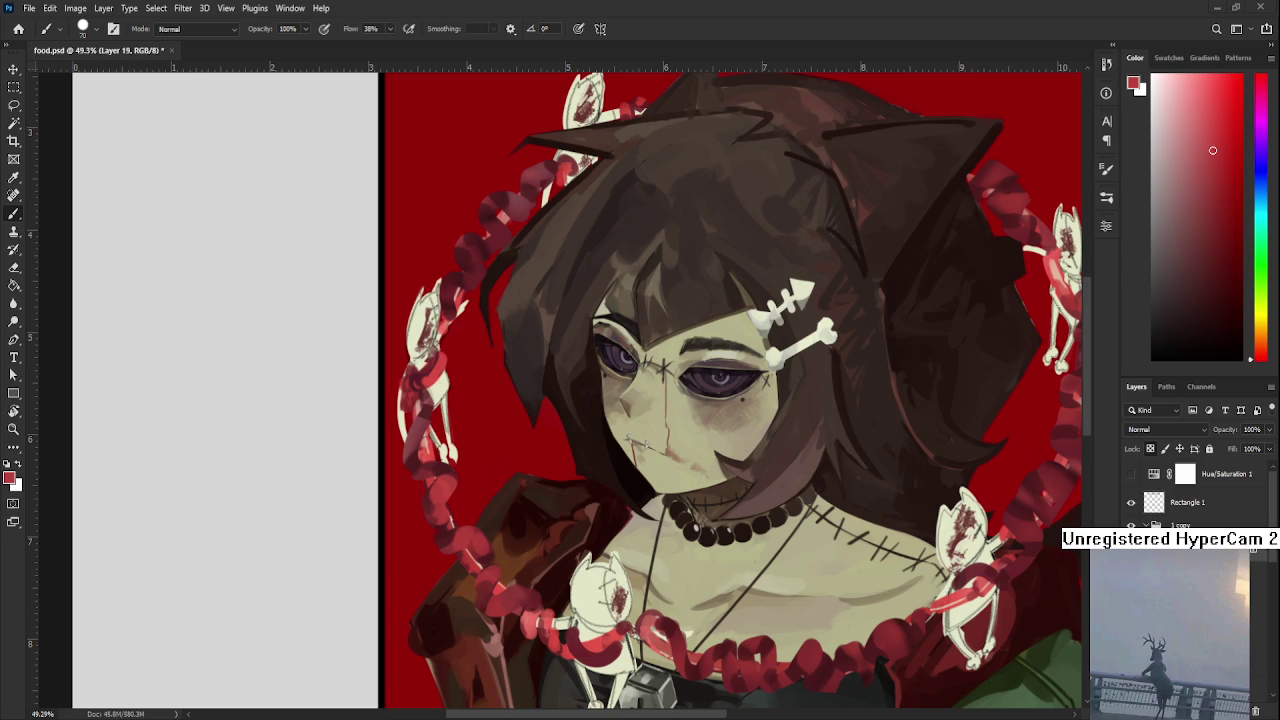
Pick a dark red from the left chain beside the shoulder and near the necklace
{"action": "scroll", "coordinate": [567, 490], "scroll_direction": "down", "scroll_amount": 2}
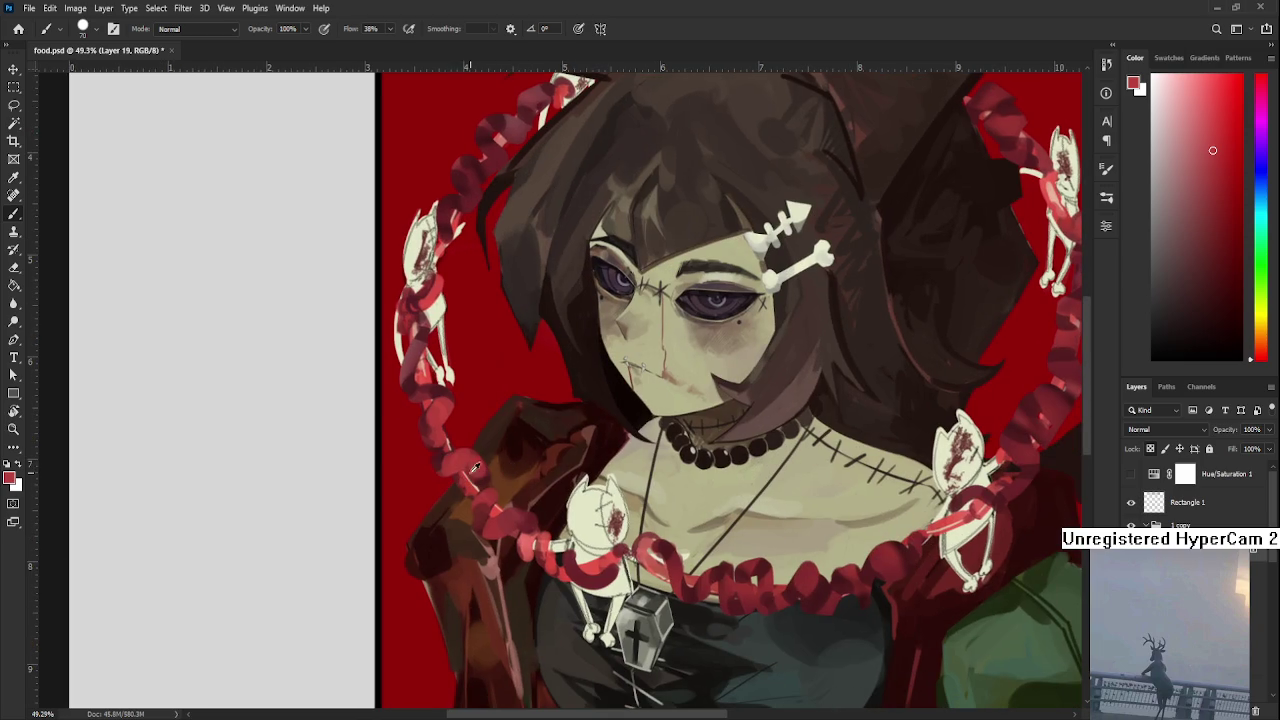
{"action": "left_click", "coordinate": [441, 460], "text": "alt"}
{"action": "left_click", "coordinate": [445, 455], "text": "alt"}
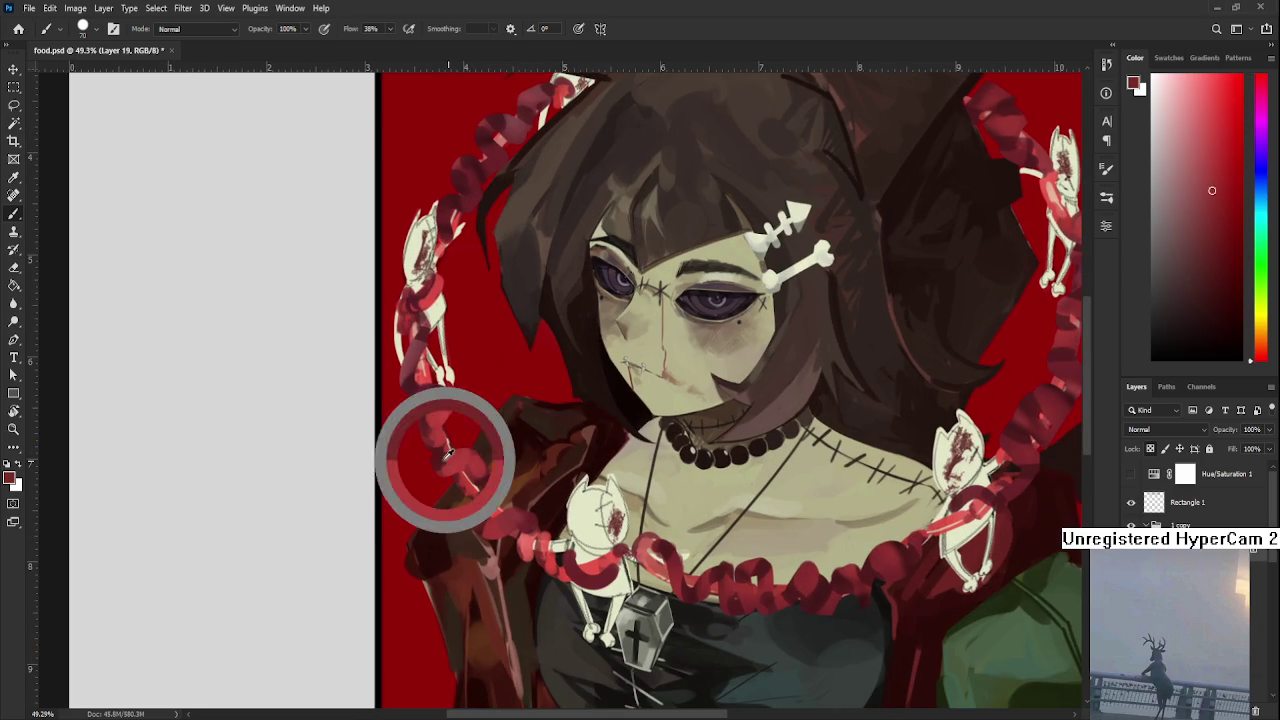
{"action": "left_click", "coordinate": [449, 458], "text": "alt"}
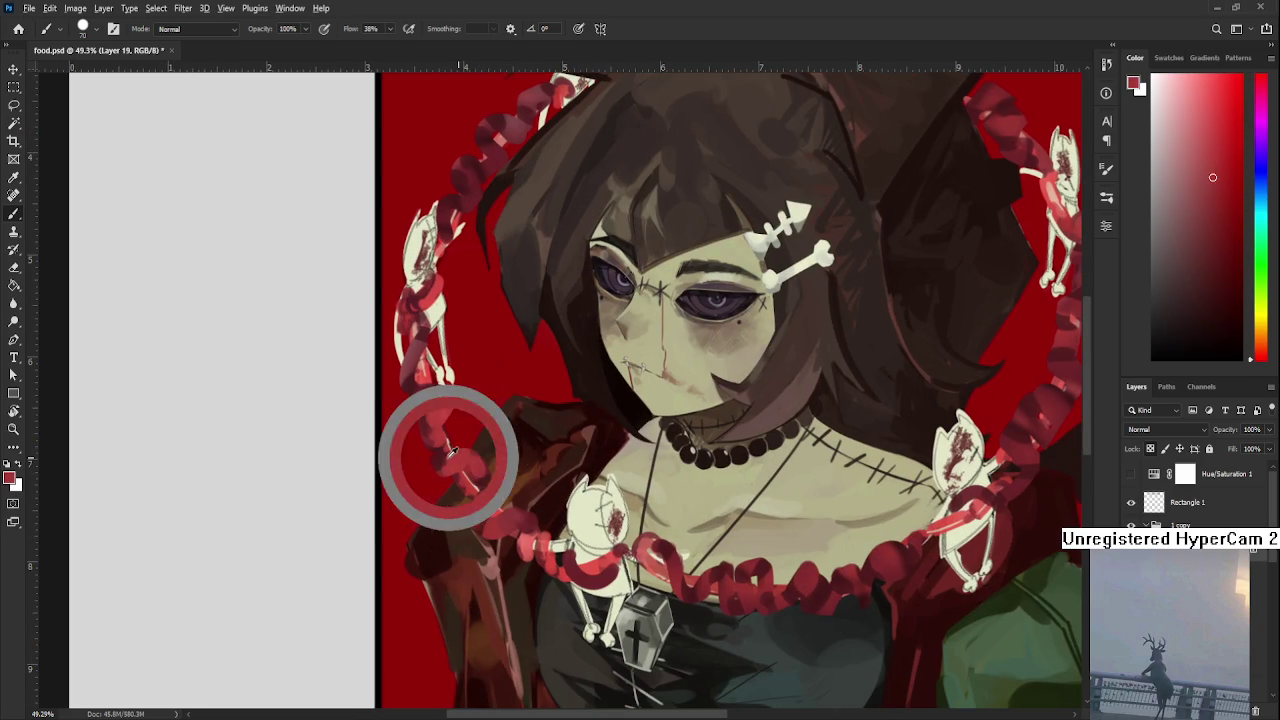
{"action": "left_click", "coordinate": [481, 472], "text": "alt"}
{"action": "left_click", "coordinate": [470, 456], "text": "alt"}
{"action": "left_click", "coordinate": [476, 468], "text": "alt"}
{"action": "left_click", "coordinate": [474, 452], "text": "alt"}
{"action": "left_click", "coordinate": [476, 460], "text": "alt"}
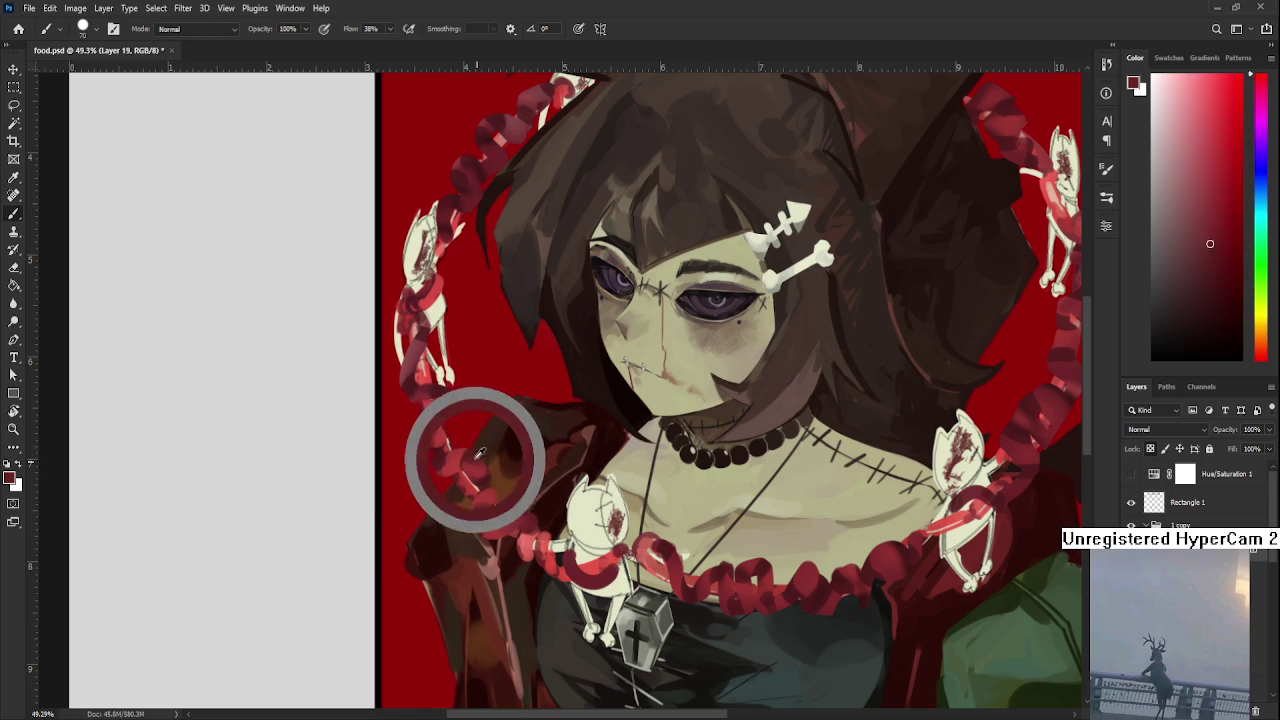
{"action": "left_click_drag", "start_coordinate": [530, 514], "coordinate": [515, 469]}
{"action": "left_click", "coordinate": [523, 491], "text": "alt"}
{"action": "left_click", "coordinate": [543, 514], "text": "alt"}
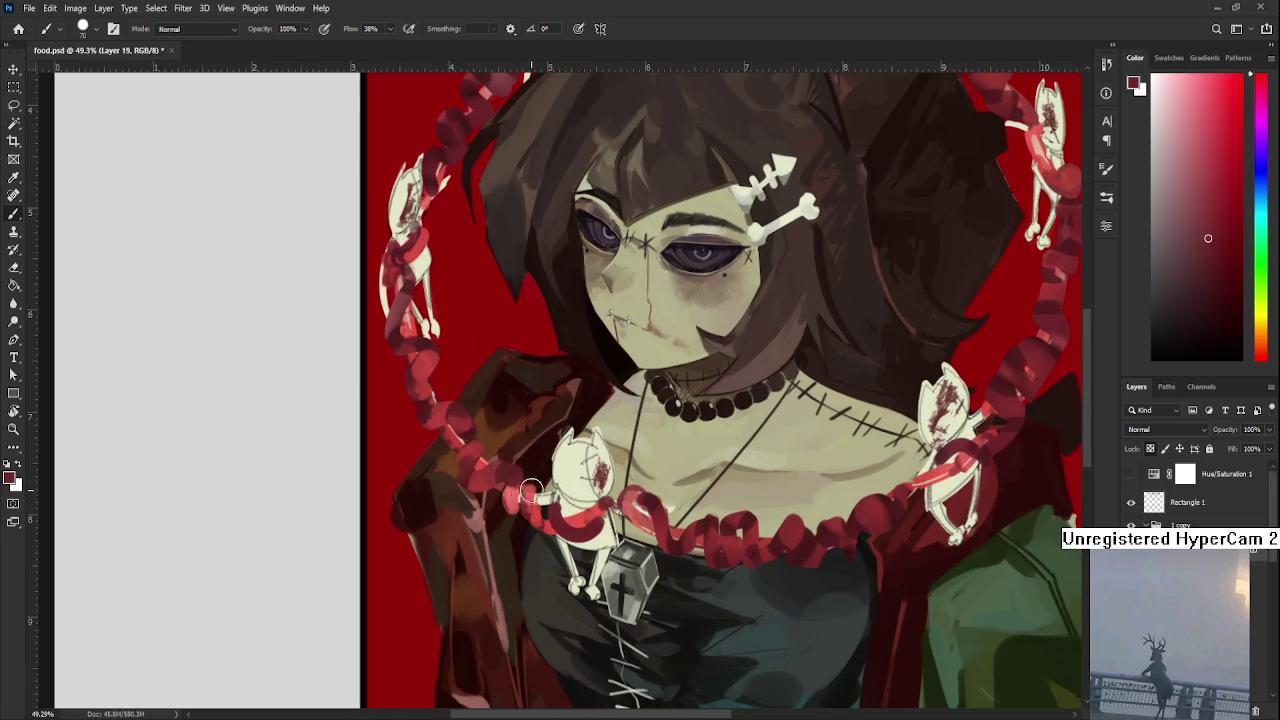
{"action": "left_click_drag", "start_coordinate": [667, 526], "coordinate": [587, 541]}
{"action": "left_click", "coordinate": [582, 548], "text": "alt"}
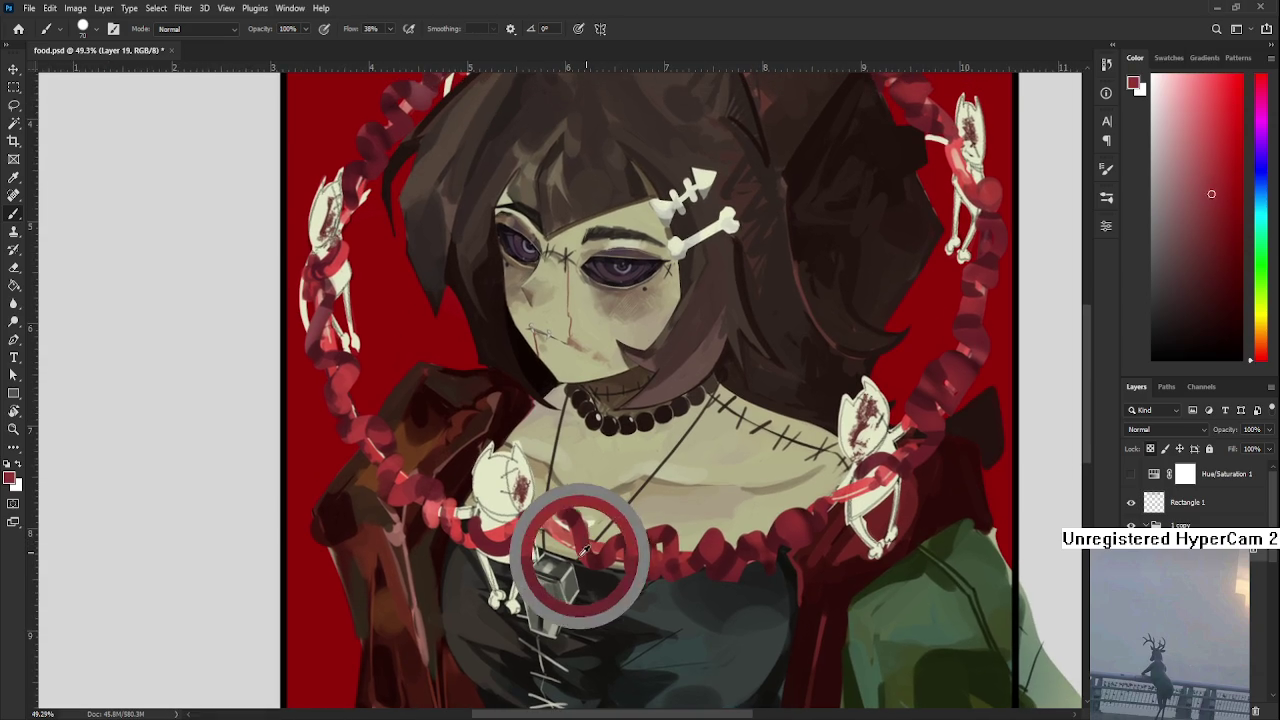
Sample darker and lighter reds from the necklace and chain coils
{"action": "left_click", "coordinate": [598, 558], "text": "alt"}
{"action": "left_click", "coordinate": [597, 550], "text": "alt"}
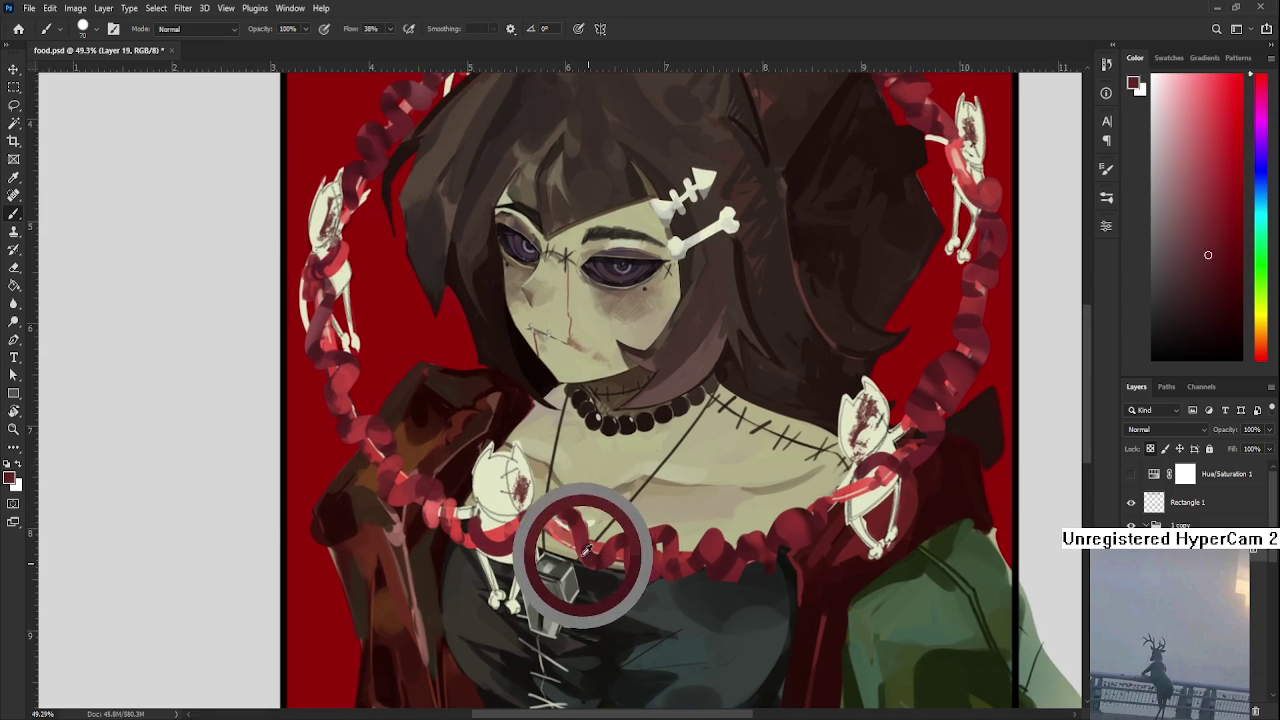
{"action": "left_click", "coordinate": [605, 556], "text": "alt"}
{"action": "left_click", "coordinate": [614, 556], "text": "alt"}
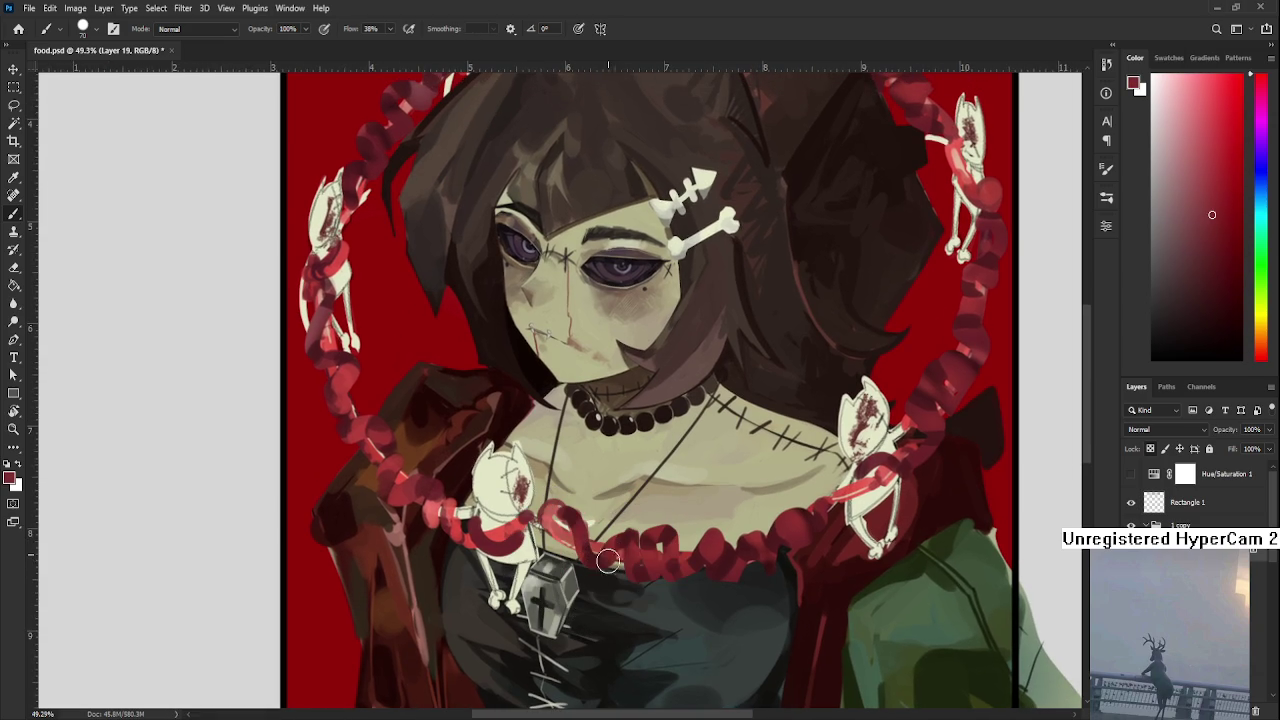
{"action": "scroll", "coordinate": [635, 594], "scroll_direction": "down", "scroll_amount": 2}
{"action": "scroll", "coordinate": [635, 594], "scroll_direction": "down", "scroll_amount": 1}
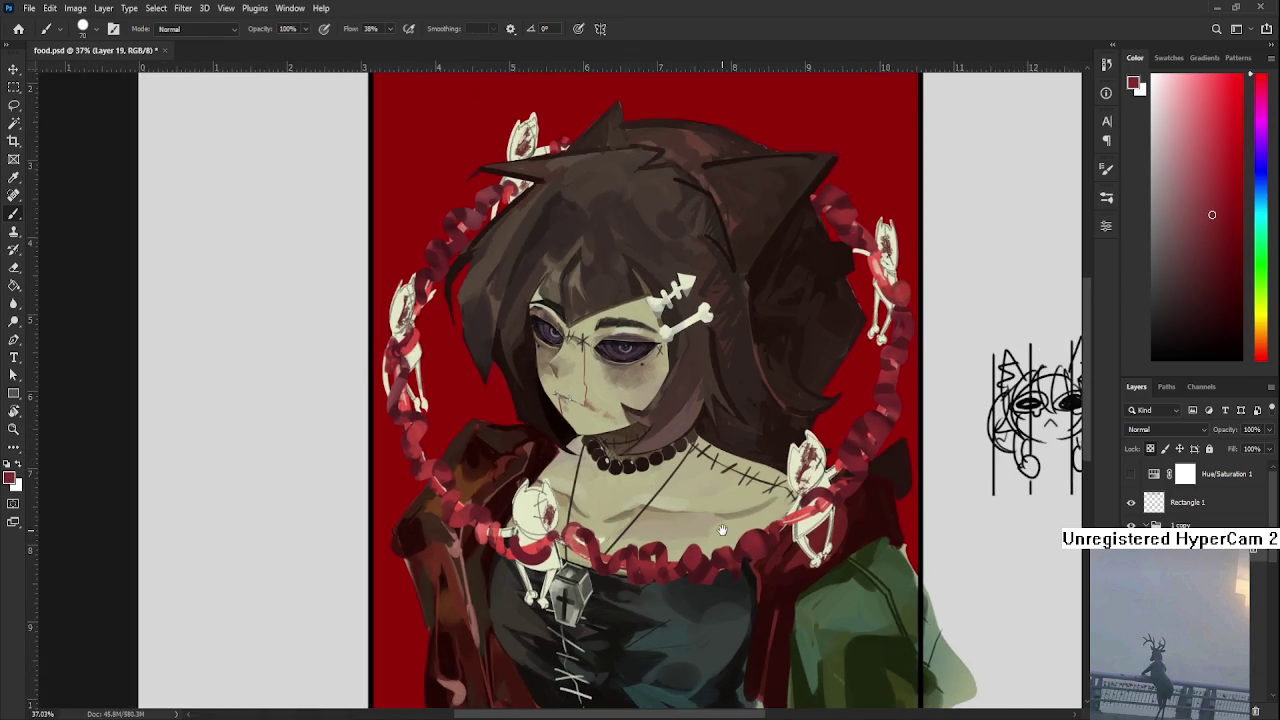
{"action": "left_click_drag", "start_coordinate": [344, 512], "coordinate": [401, 526]}
{"action": "left_click", "coordinate": [403, 557], "text": "alt"}
{"action": "left_click", "coordinate": [421, 376], "text": "alt"}
{"action": "left_click", "coordinate": [428, 396], "text": "alt"}
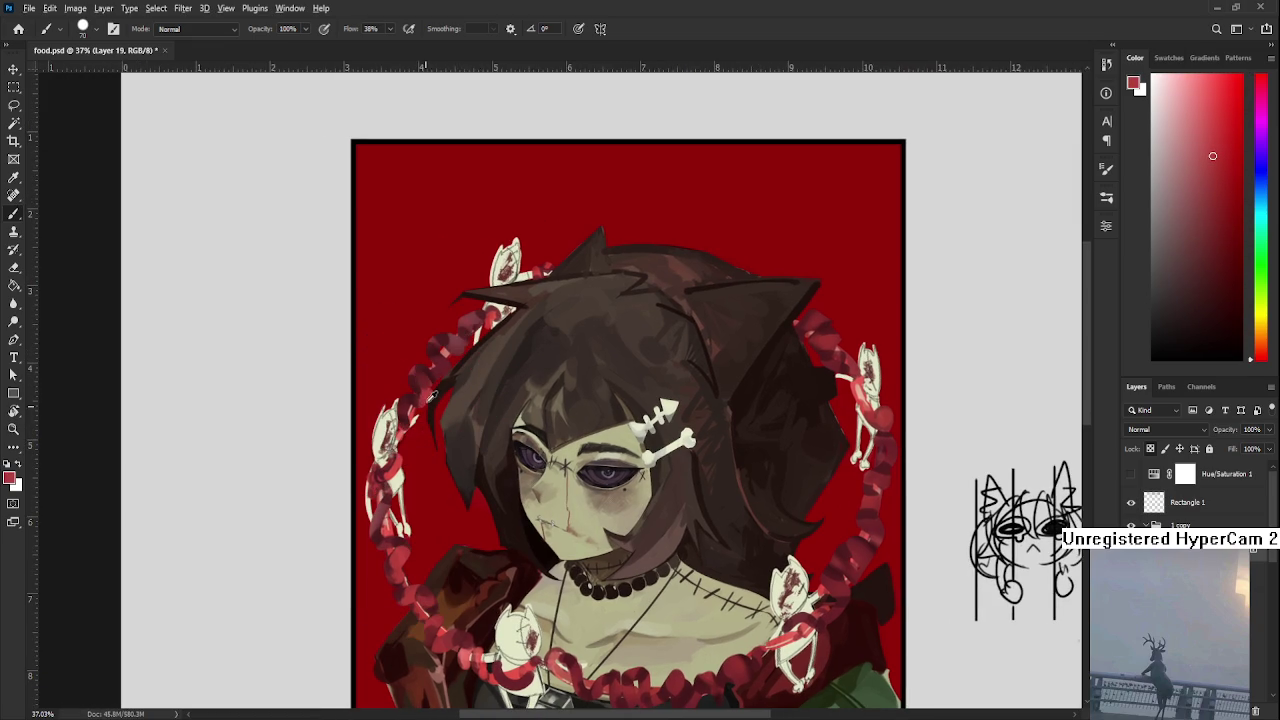
Pan and zoom across the artwork to review it, then preview the brush size
{"action": "scroll", "coordinate": [436, 398], "scroll_direction": "up", "scroll_amount": 1}
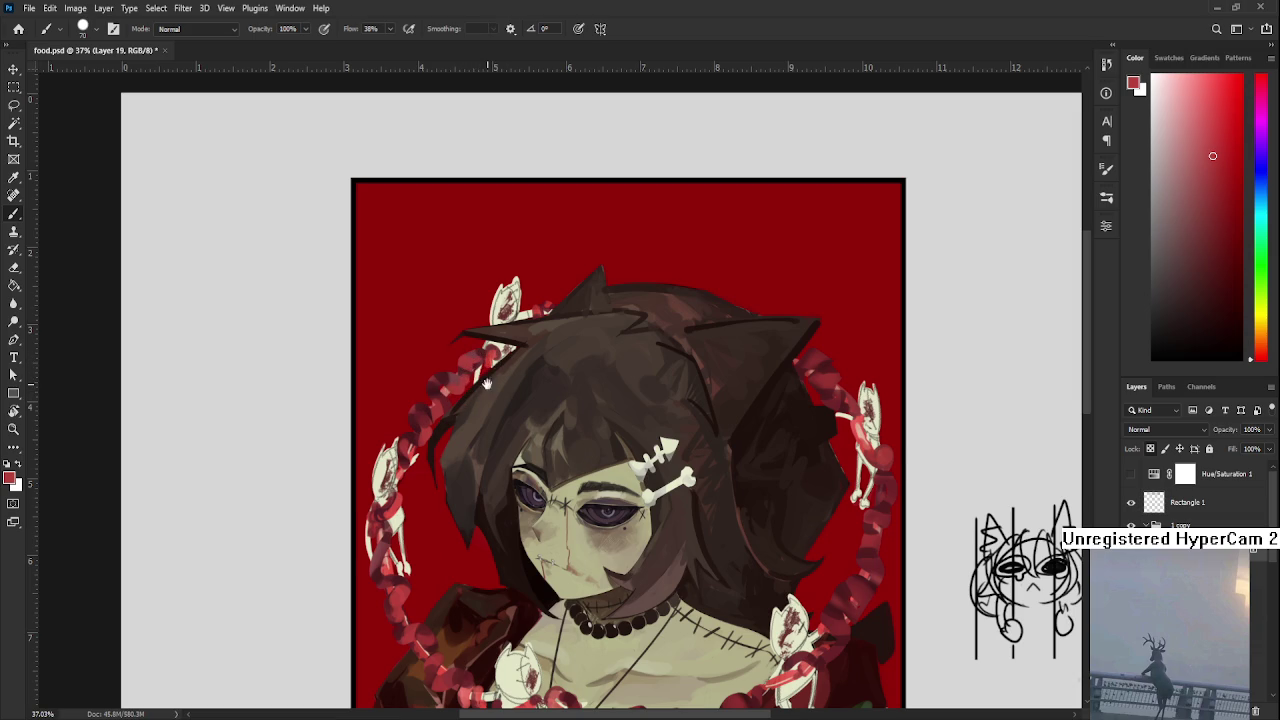
{"action": "scroll", "coordinate": [560, 360], "scroll_direction": "down", "scroll_amount": 1}
{"action": "scroll", "coordinate": [600, 360], "scroll_direction": "right", "scroll_amount": 4}
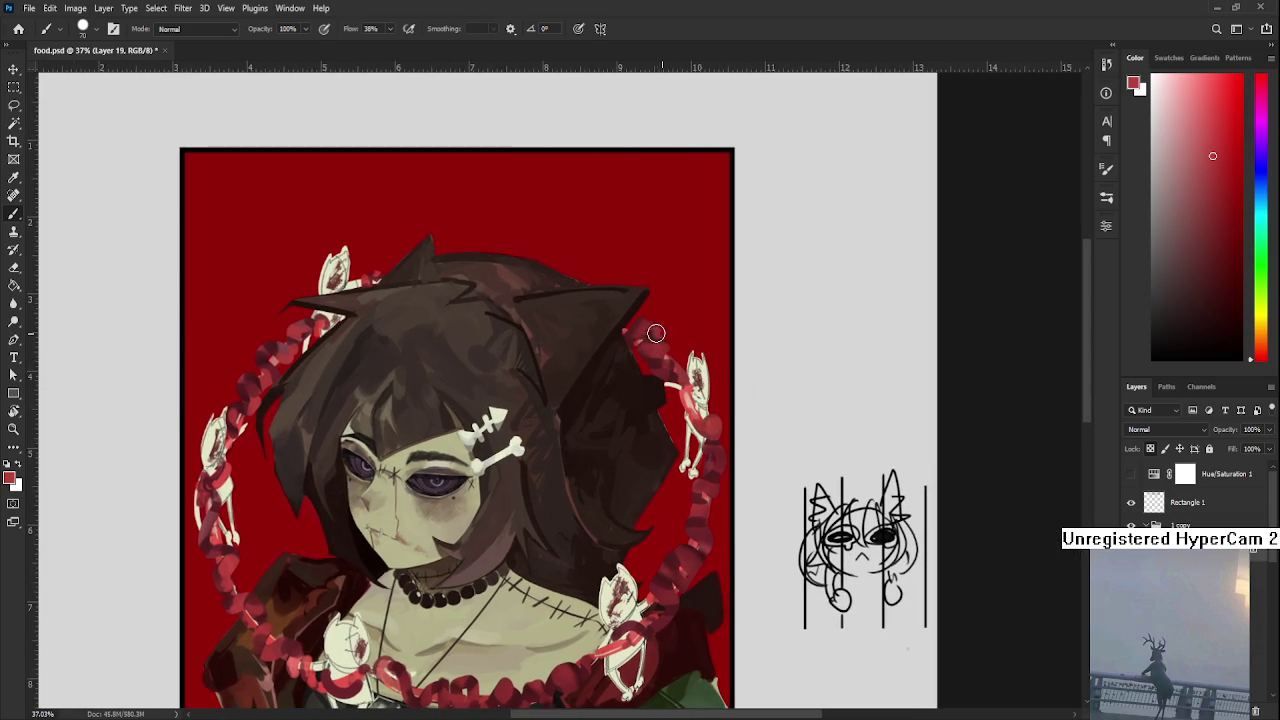
{"action": "scroll", "coordinate": [684, 376], "scroll_direction": "down", "scroll_amount": 1}
{"action": "scroll", "coordinate": [684, 376], "scroll_direction": "right", "scroll_amount": 1}
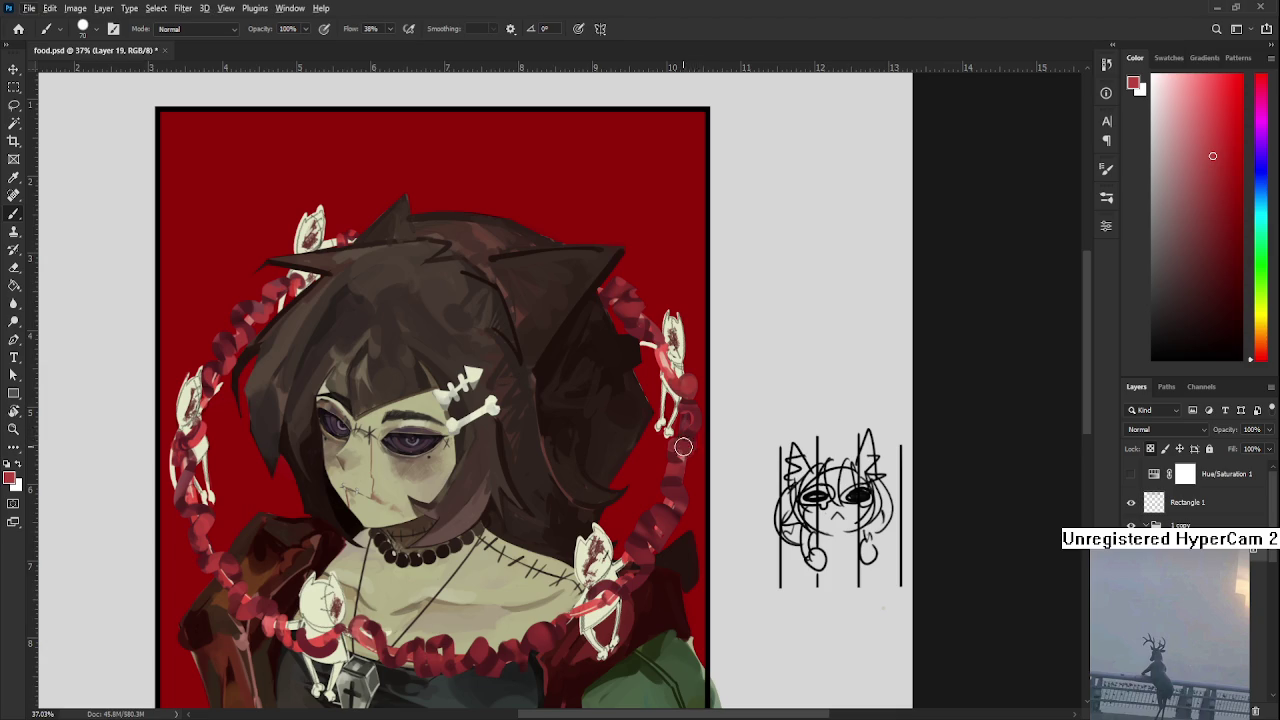
{"action": "scroll", "coordinate": [684, 470], "scroll_direction": "down", "scroll_amount": 1}
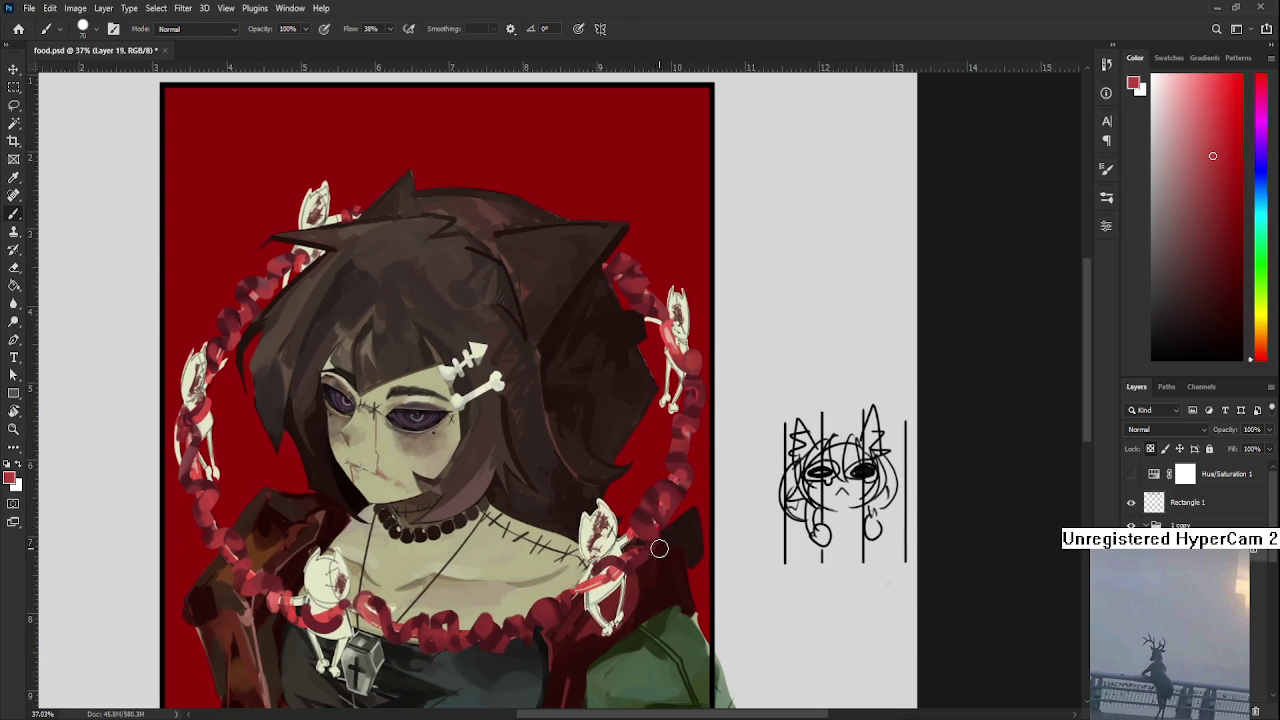
{"action": "left_click_drag", "start_coordinate": [654, 577], "coordinate": [663, 518]}
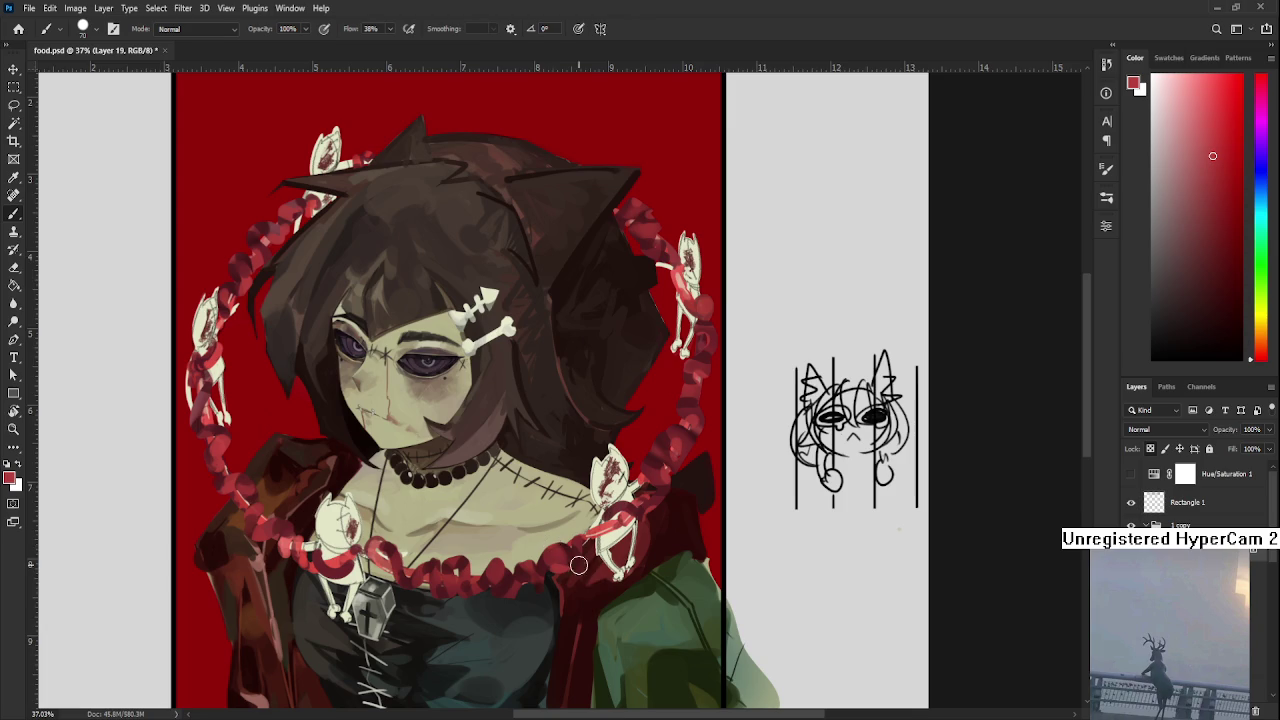
{"action": "left_click_drag", "start_coordinate": [574, 560], "coordinate": [600, 528]}
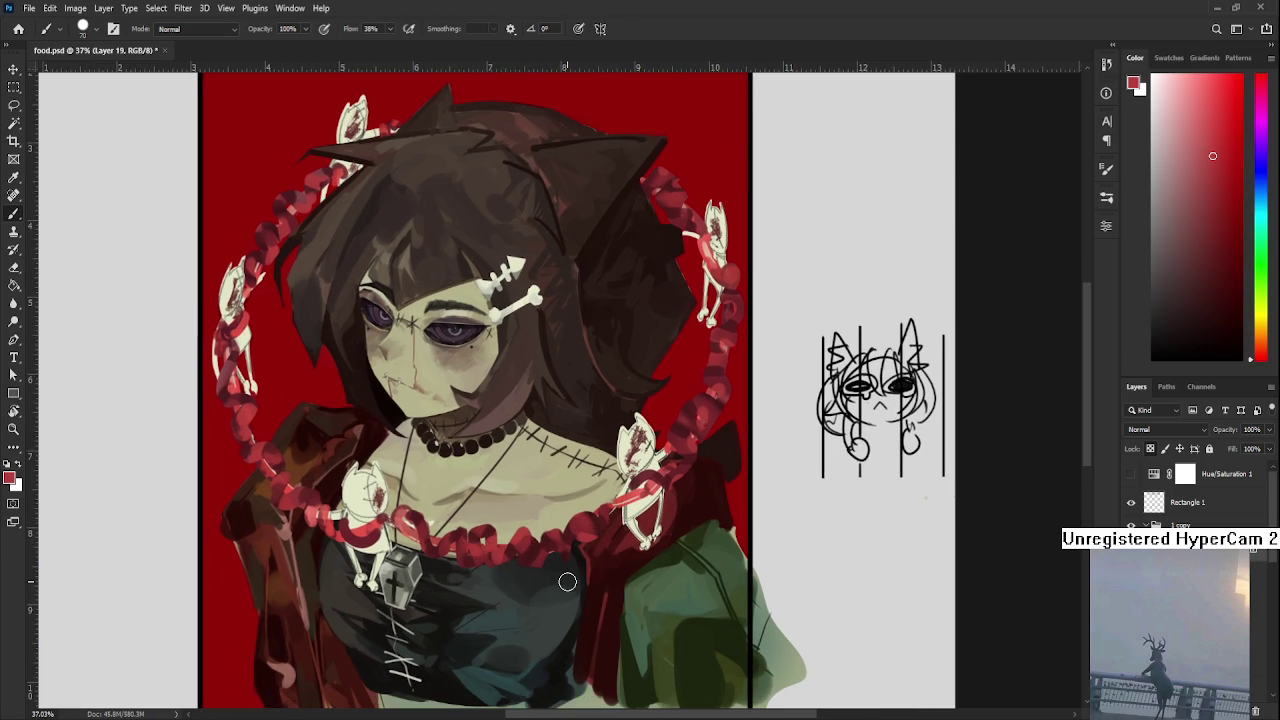
{"action": "scroll", "coordinate": [567, 581], "scroll_direction": "down", "scroll_amount": 3, "text": "alt"}
{"action": "scroll", "coordinate": [700, 500], "scroll_direction": "up", "scroll_amount": 1, "text": "alt"}
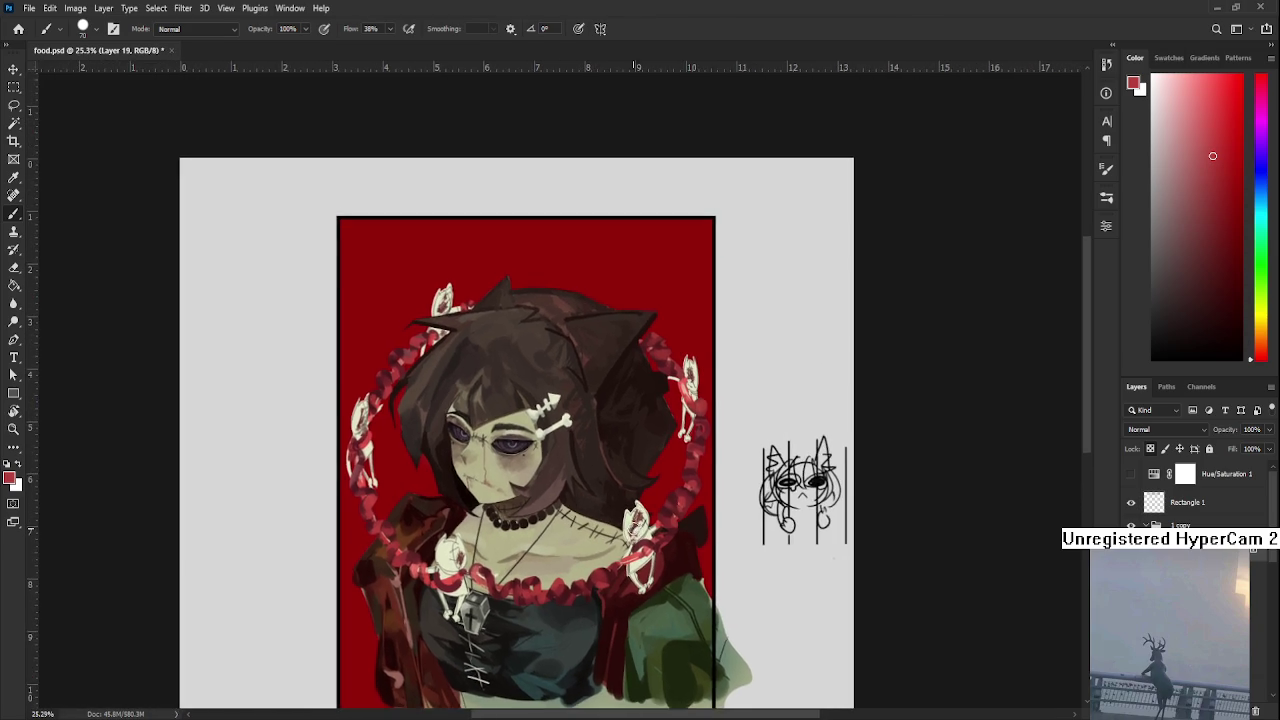
{"action": "scroll", "coordinate": [713, 489], "scroll_direction": "up", "scroll_amount": 1, "text": "alt"}
{"action": "scroll", "coordinate": [713, 489], "scroll_direction": "up", "scroll_amount": 2, "text": "alt"}
{"action": "key", "text": "]"}
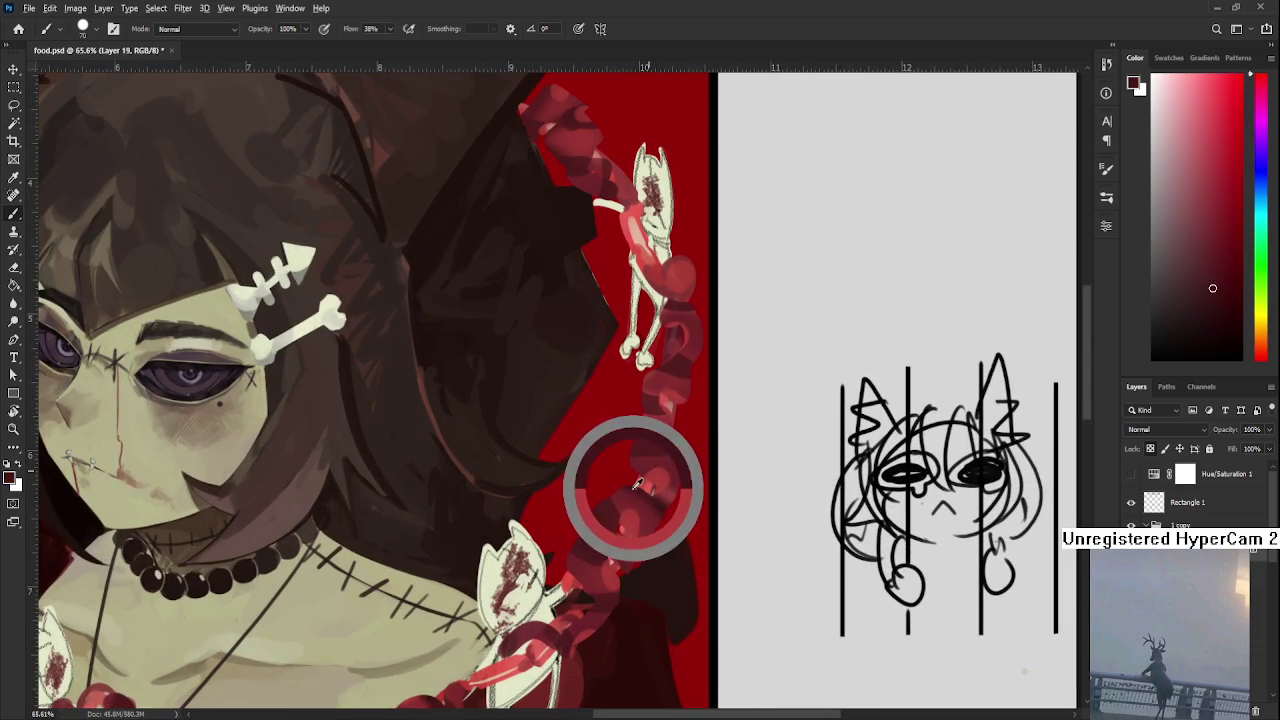
Sample progressively darker reds to shade the chain's right coils in deep maroon
{"action": "left_click", "coordinate": [608, 548], "text": "alt"}
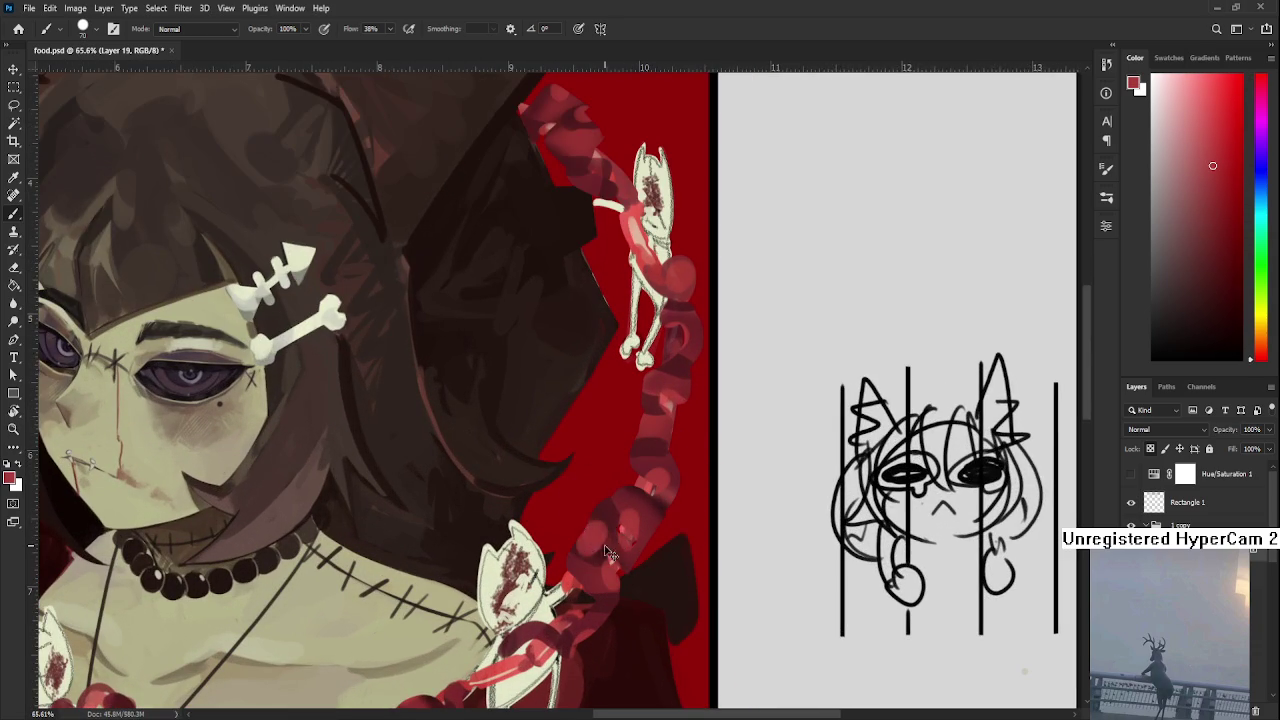
{"action": "left_click", "coordinate": [607, 541], "text": "alt"}
{"action": "left_click", "coordinate": [612, 541], "text": "alt"}
{"action": "left_click", "coordinate": [628, 553], "text": "alt"}
{"action": "left_click", "coordinate": [605, 538], "text": "alt"}
{"action": "left_click", "coordinate": [629, 553], "text": "alt"}
{"action": "left_click", "coordinate": [635, 516], "text": "alt"}
{"action": "left_click", "coordinate": [657, 503], "text": "alt"}
Zoom in on the chest and sample the pale skin yellow as the paint colour
{"action": "scroll", "coordinate": [677, 557], "scroll_direction": "down", "scroll_amount": 1}
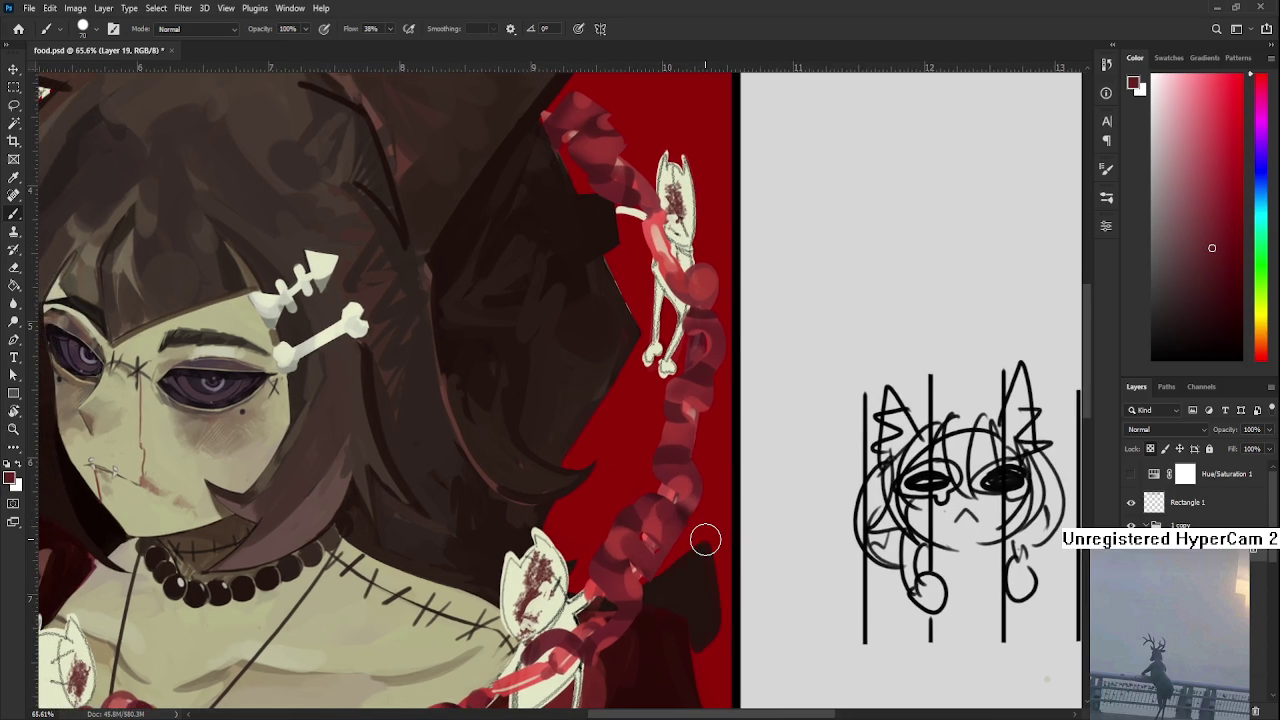
{"action": "scroll", "coordinate": [704, 540], "scroll_direction": "down", "scroll_amount": 1}
{"action": "scroll", "coordinate": [704, 540], "scroll_direction": "down", "scroll_amount": 1}
{"action": "scroll", "coordinate": [704, 540], "scroll_direction": "down", "scroll_amount": 1}
{"action": "scroll", "coordinate": [564, 586], "scroll_direction": "up", "scroll_amount": 1}
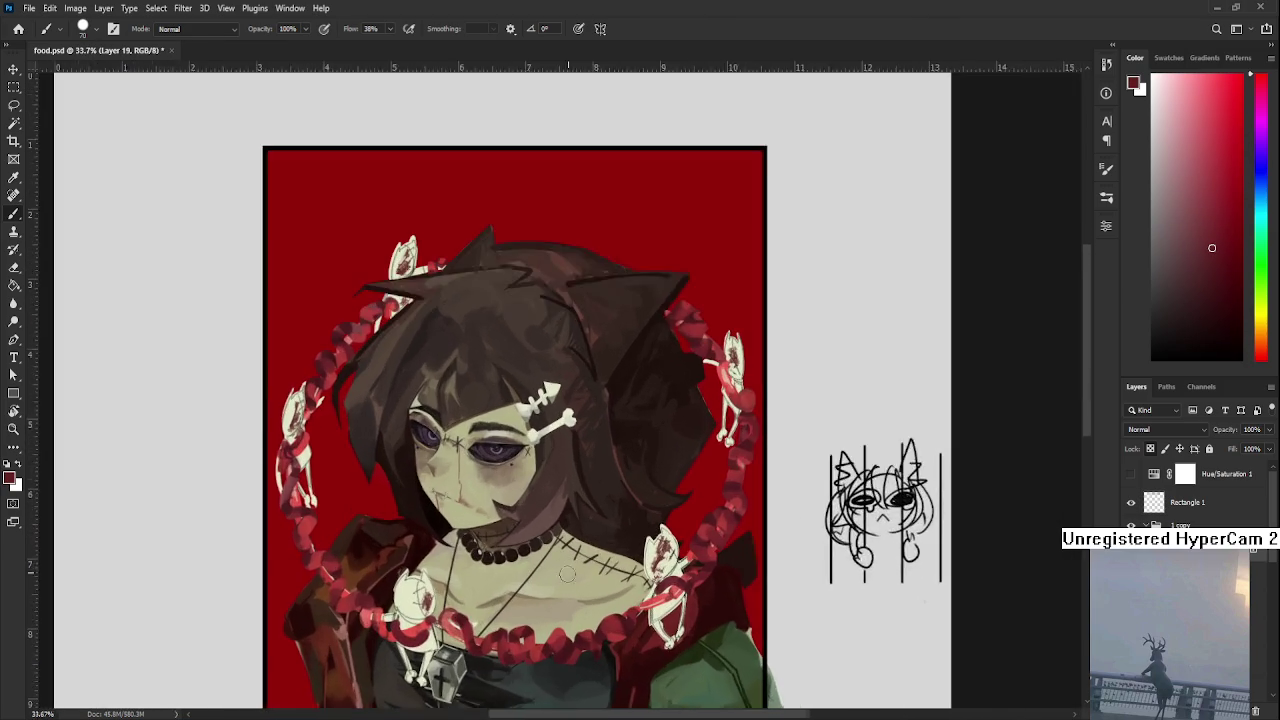
{"action": "scroll", "coordinate": [564, 586], "scroll_direction": "up", "scroll_amount": 1}
{"action": "scroll", "coordinate": [688, 661], "scroll_direction": "up", "scroll_amount": 1}
{"action": "scroll", "coordinate": [665, 590], "scroll_direction": "up", "scroll_amount": 1}
{"action": "scroll", "coordinate": [643, 522], "scroll_direction": "up", "scroll_amount": 1}
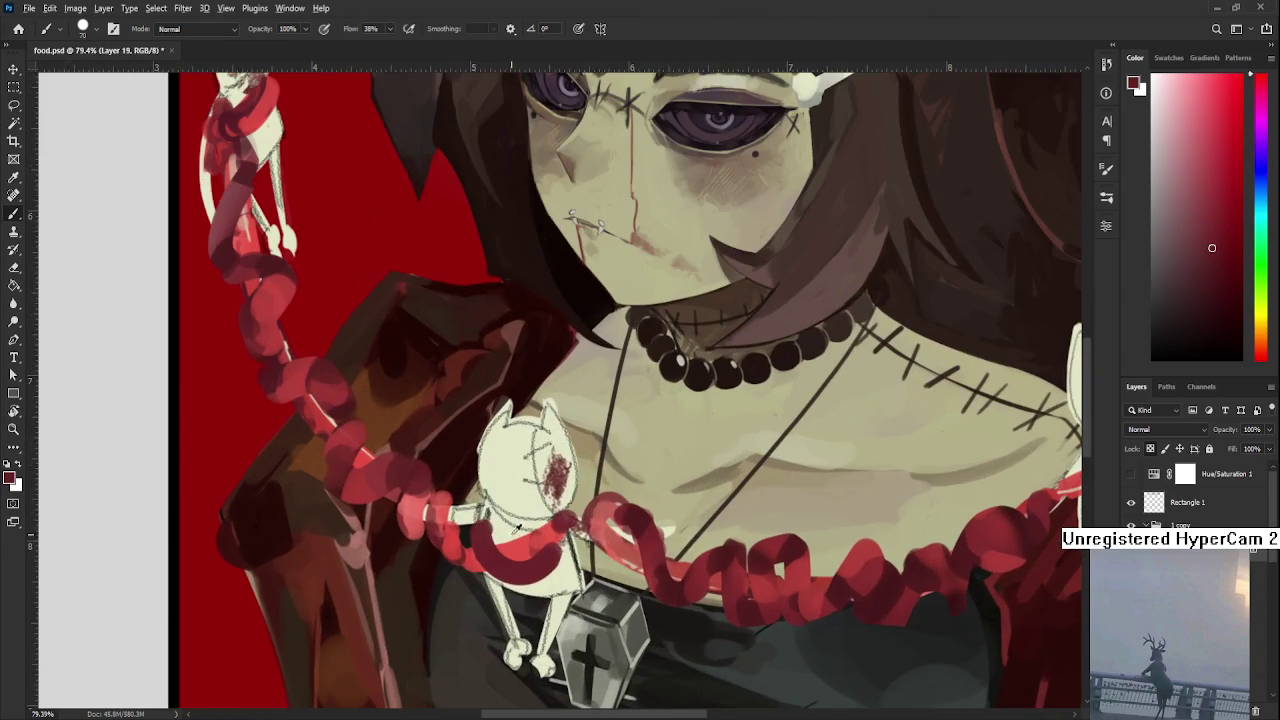
{"action": "mouse_move", "coordinate": [640, 525]}
{"action": "left_mouse_down"}
{"action": "mouse_move", "coordinate": [505, 523]}
{"action": "mouse_move", "coordinate": [480, 437]}
{"action": "mouse_move", "coordinate": [506, 446]}
{"action": "mouse_move", "coordinate": [508, 463]}
{"action": "left_mouse_up"}
{"action": "scroll", "coordinate": [505, 523], "scroll_direction": "down", "scroll_amount": 1}
{"action": "scroll", "coordinate": [490, 482], "scroll_direction": "up", "scroll_amount": 1}
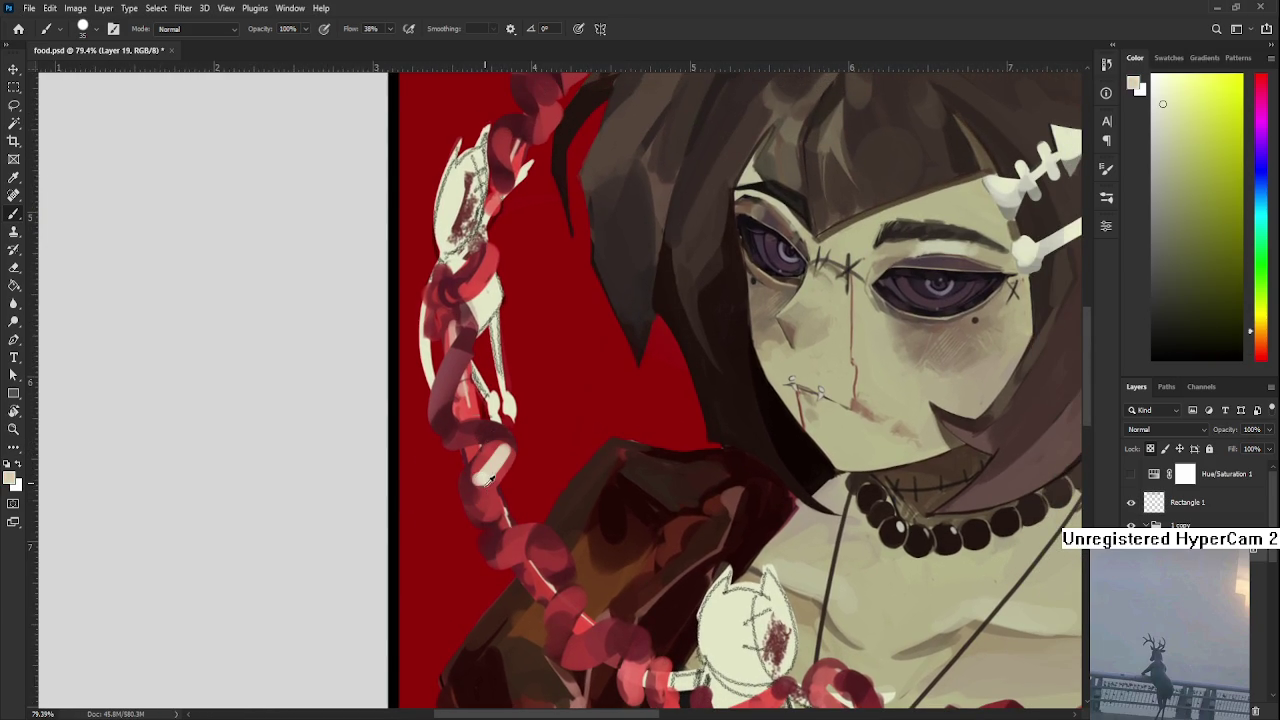
Use a smaller brush to paint thin pale highlights along the left part of the chain
{"action": "left_click", "coordinate": [484, 486], "text": "alt"}
{"action": "left_click", "coordinate": [488, 466], "text": "alt"}
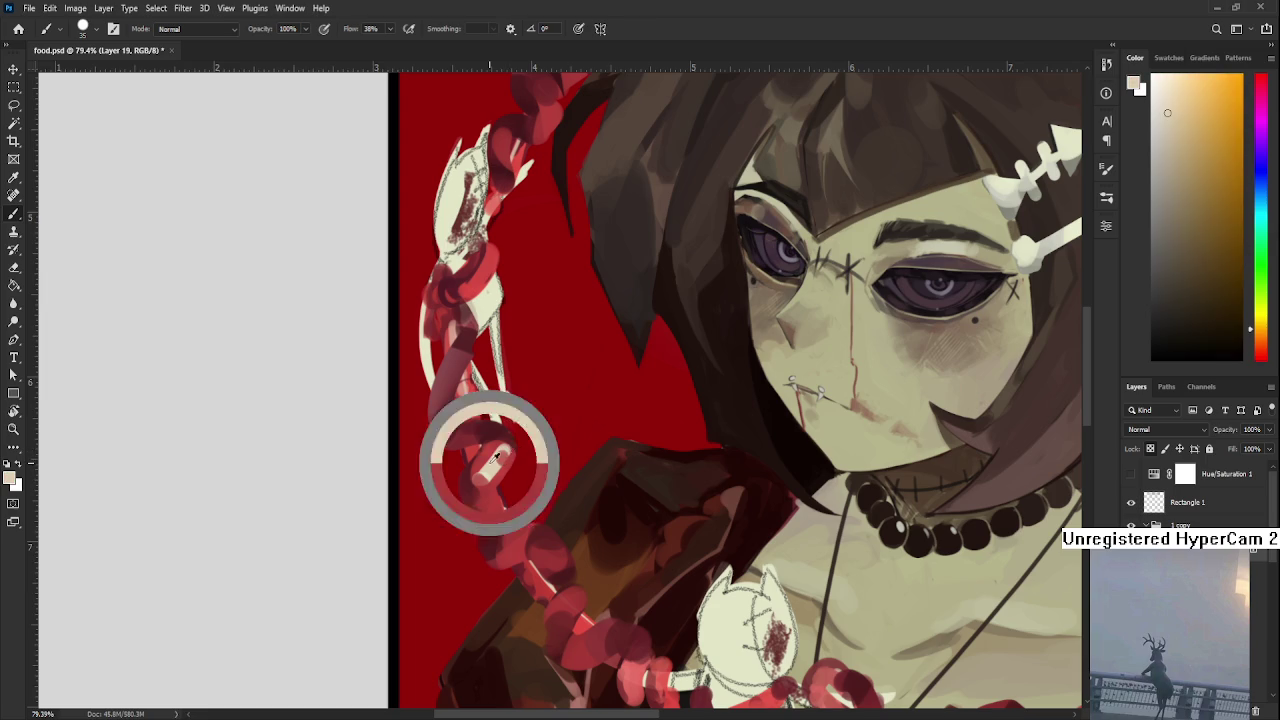
{"action": "left_click", "coordinate": [491, 467], "text": "alt"}
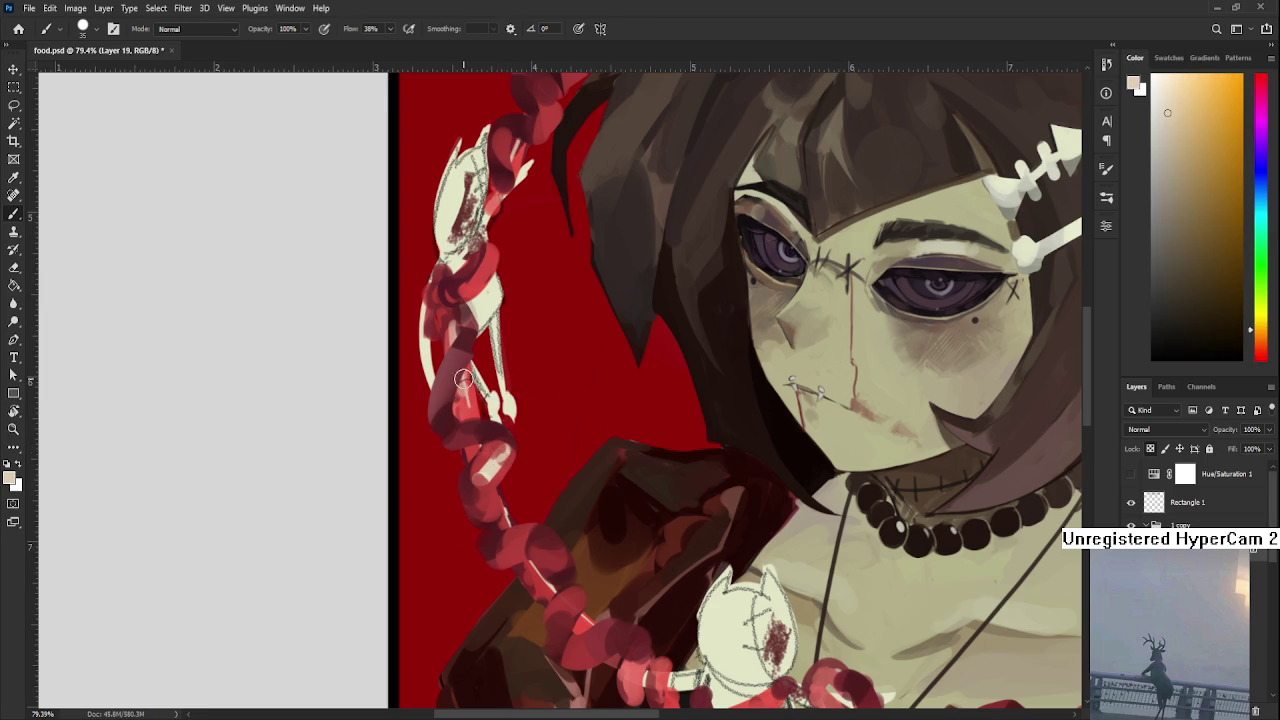
{"action": "key", "text": "bracketleft"}
{"action": "key", "text": "bracketleft"}
{"action": "key", "text": "bracketleft"}
{"action": "left_click_drag", "start_coordinate": [468, 338], "coordinate": [444, 413]}
{"action": "scroll", "coordinate": [470, 410], "scroll_direction": "down", "scroll_amount": 5}
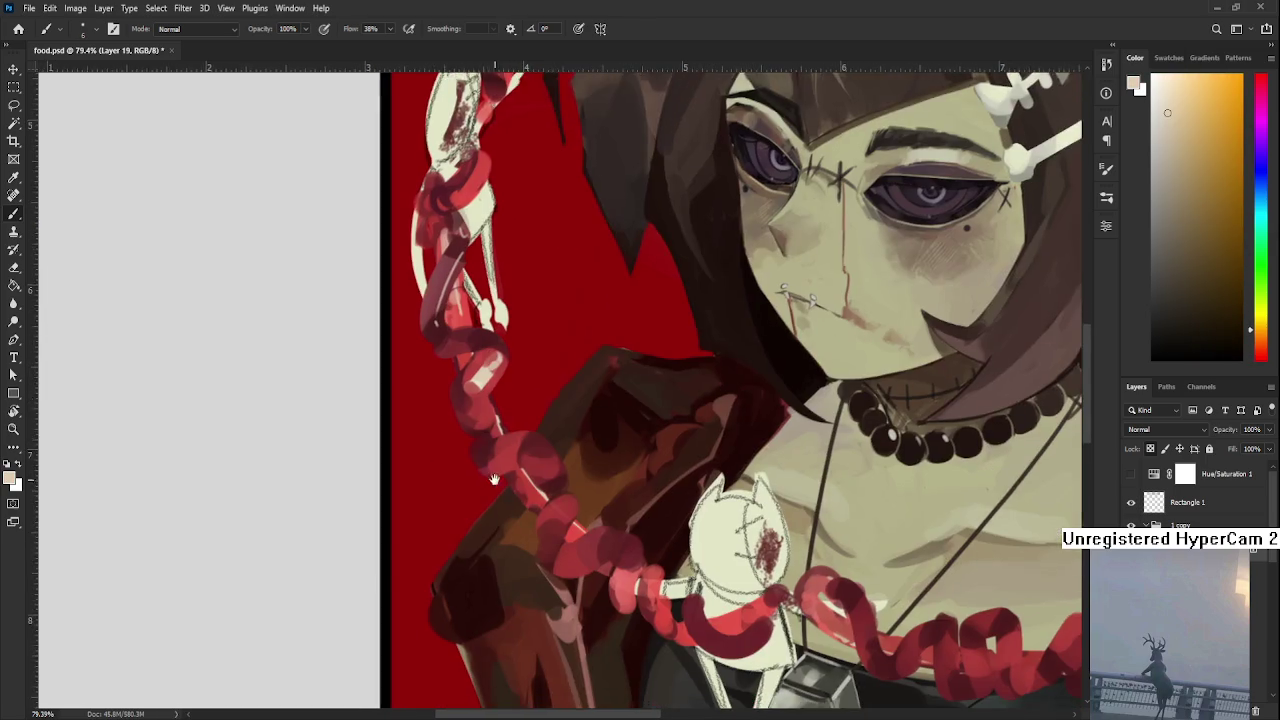
{"action": "mouse_move", "coordinate": [480, 412]}
{"action": "left_mouse_down"}
{"action": "mouse_move", "coordinate": [518, 404]}
{"action": "mouse_move", "coordinate": [518, 438]}
{"action": "mouse_move", "coordinate": [602, 441]}
{"action": "left_mouse_up"}
{"action": "scroll", "coordinate": [532, 403], "scroll_direction": "down", "scroll_amount": 2}
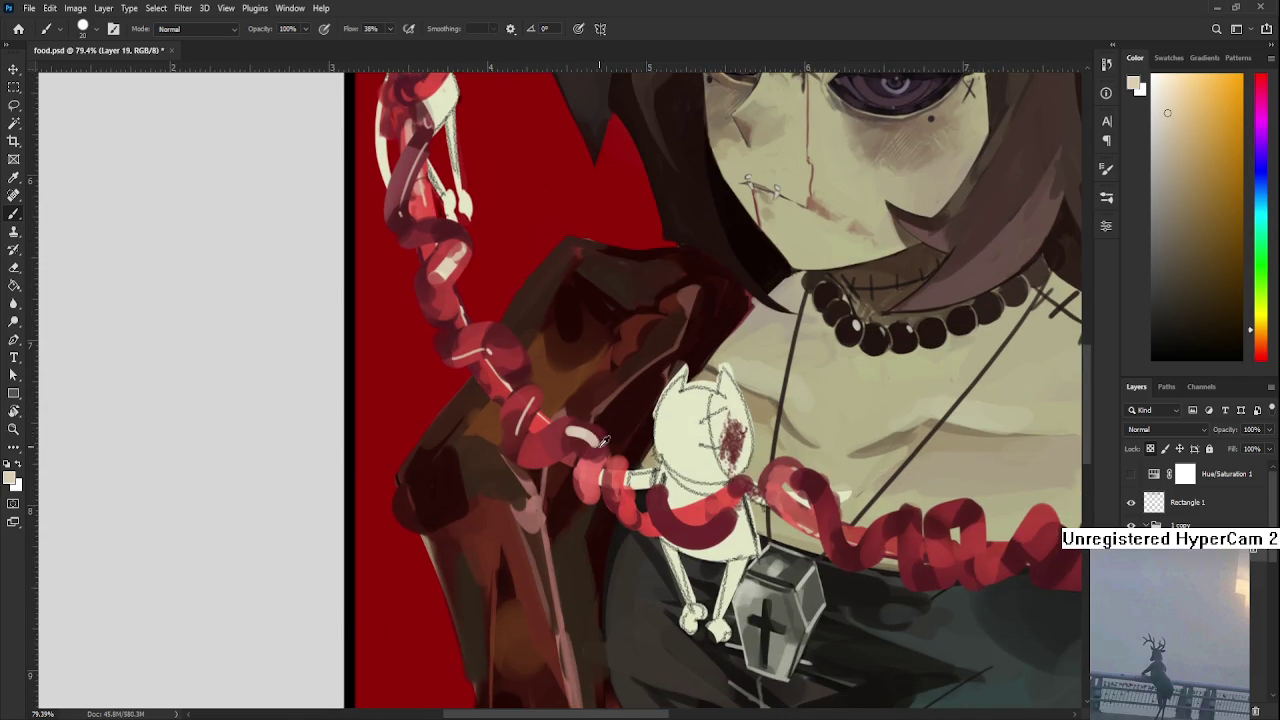
Alternate pinkish-beige and red to shade the chain near the skeleton cat
{"action": "left_click", "coordinate": [592, 446], "text": "alt"}
{"action": "left_click", "coordinate": [590, 440], "text": "alt"}
{"action": "left_click", "coordinate": [593, 432], "text": "alt"}
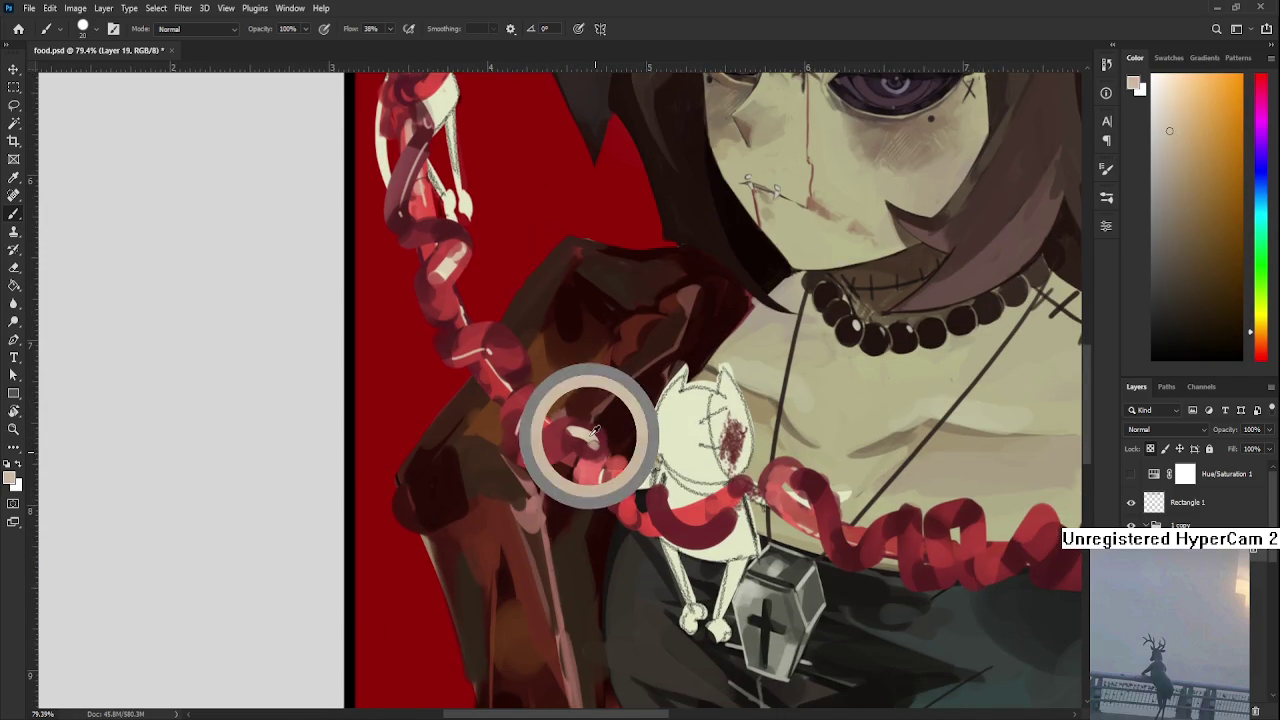
{"action": "left_click", "coordinate": [586, 479], "text": "alt"}
{"action": "left_click", "coordinate": [589, 435], "text": "alt"}
{"action": "left_click", "coordinate": [591, 478], "text": "alt"}
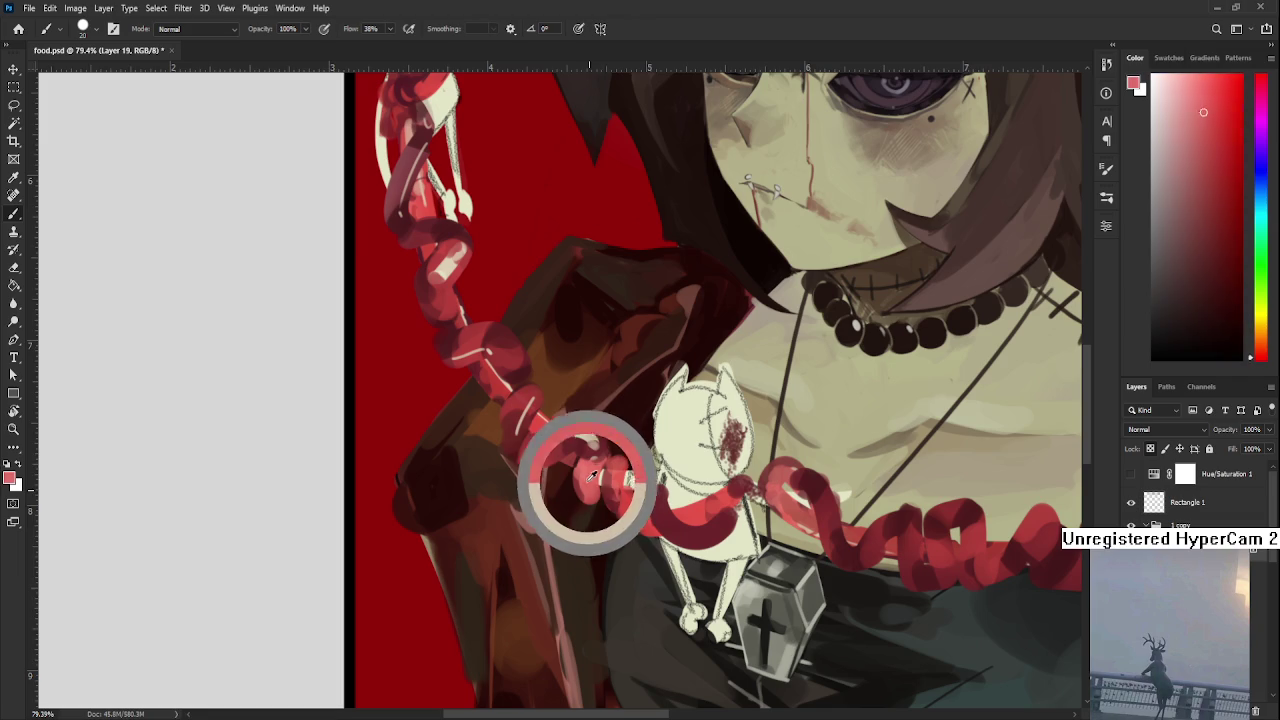
{"action": "left_click", "coordinate": [593, 437], "text": "alt"}
Paint the chain loop around the cat's waist in dark red and pinkish-beige
{"action": "left_click_drag", "start_coordinate": [668, 510], "coordinate": [572, 494]}
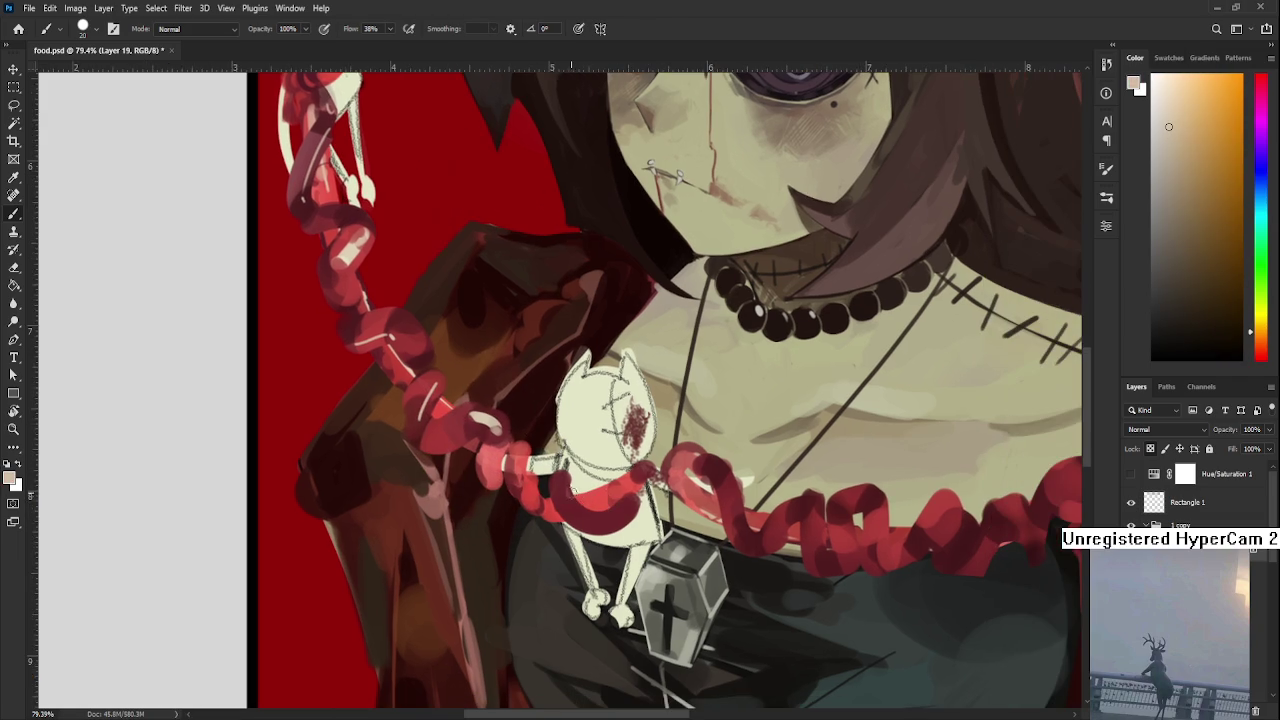
{"action": "left_click", "coordinate": [585, 503], "text": "alt"}
{"action": "left_click", "coordinate": [588, 505], "text": "alt"}
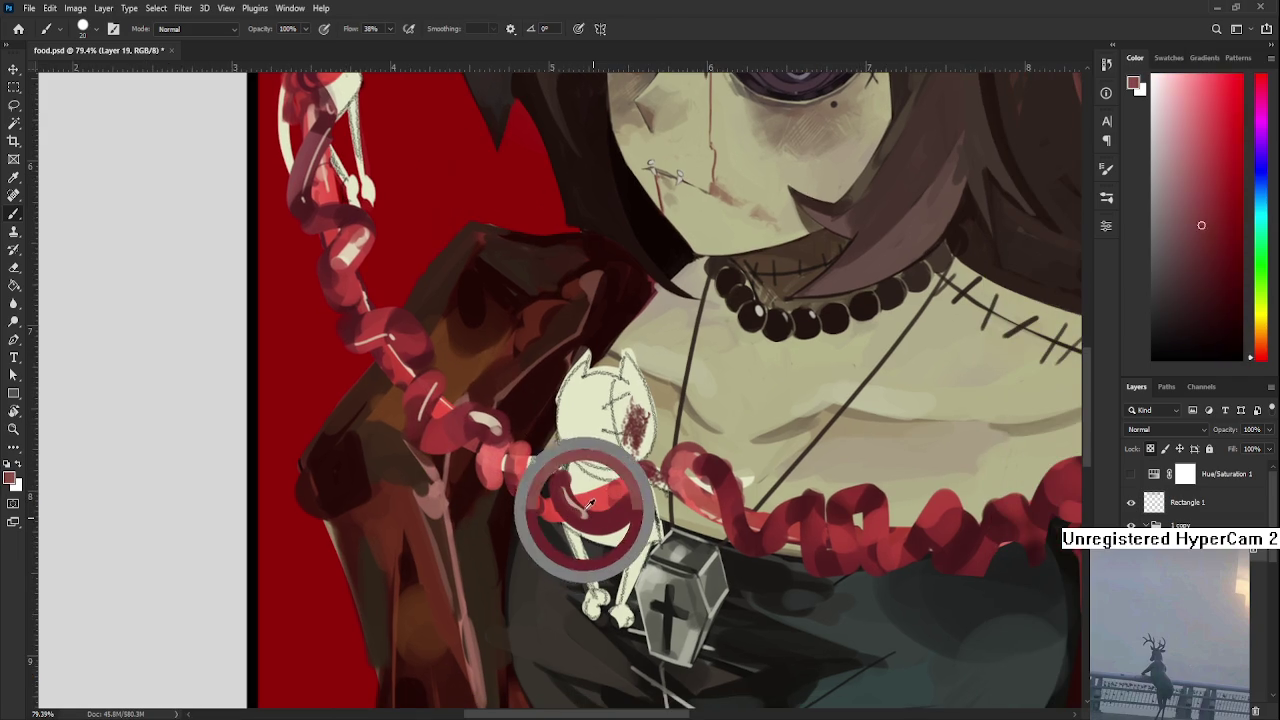
{"action": "left_click", "coordinate": [588, 506], "text": "alt"}
{"action": "left_click", "coordinate": [590, 518], "text": "alt"}
{"action": "left_click", "coordinate": [586, 522], "text": "alt"}
{"action": "left_click", "coordinate": [600, 516], "text": "alt"}
{"action": "left_click", "coordinate": [614, 520], "text": "alt"}
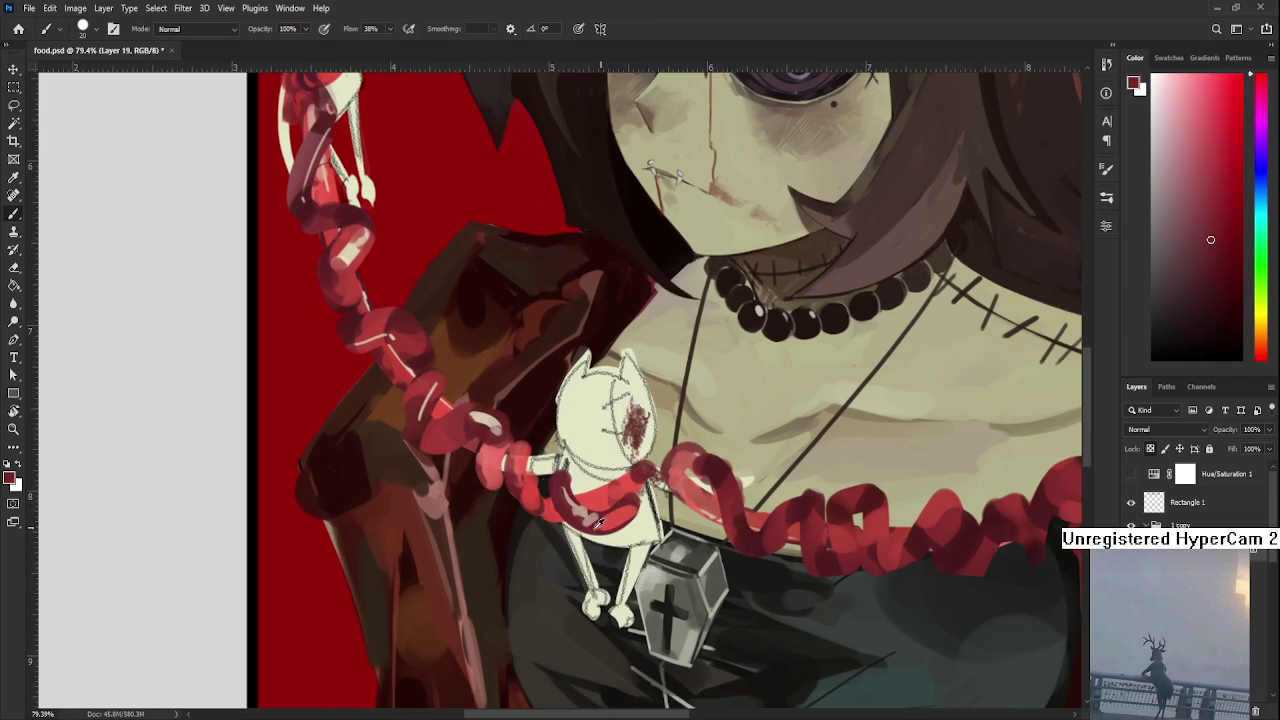
Add brighter red and pale beige highlights to the chain loop over the skeleton cat
{"action": "left_click", "coordinate": [627, 512], "text": "alt"}
{"action": "left_click", "coordinate": [634, 502], "text": "alt"}
{"action": "left_click", "coordinate": [600, 523], "text": "alt"}
{"action": "left_click", "coordinate": [586, 500], "text": "alt"}
{"action": "left_click", "coordinate": [571, 457], "text": "alt"}
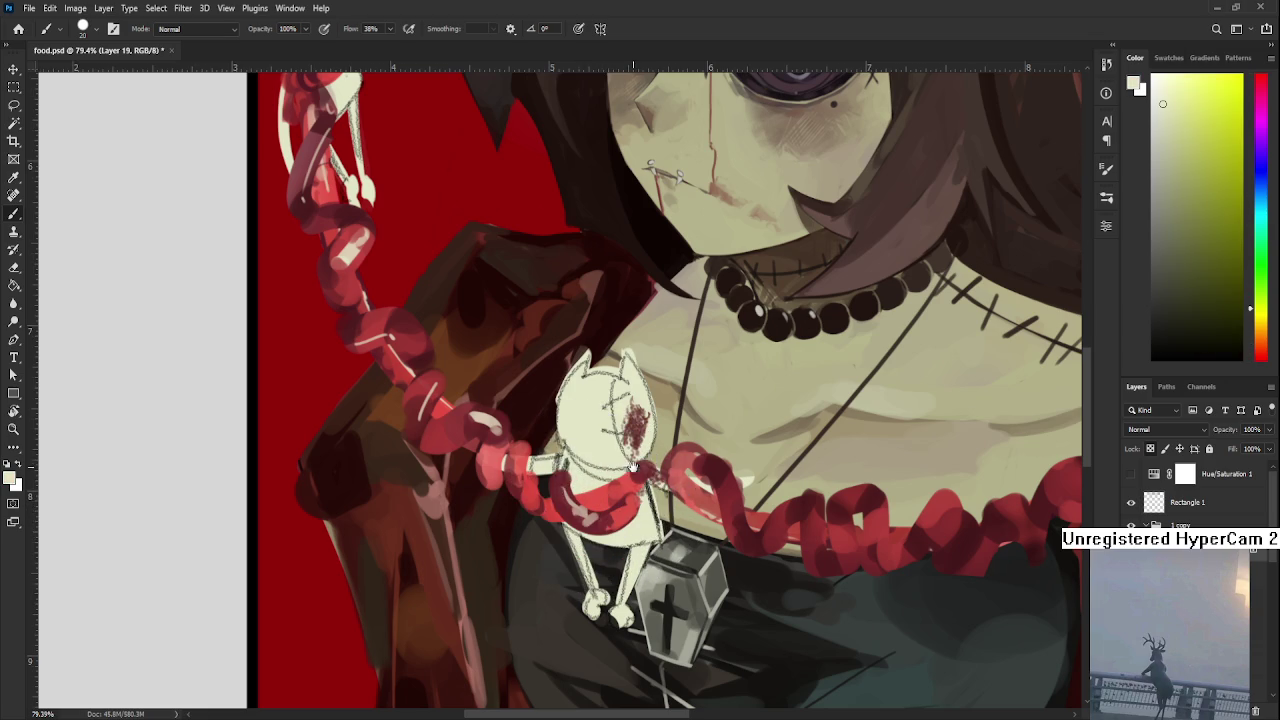
{"action": "left_click_drag", "start_coordinate": [632, 467], "coordinate": [588, 491]}
Fit the artwork on screen and touch up the neckline skin with beige and pink shades
{"action": "key", "text": "ctrl+0"}
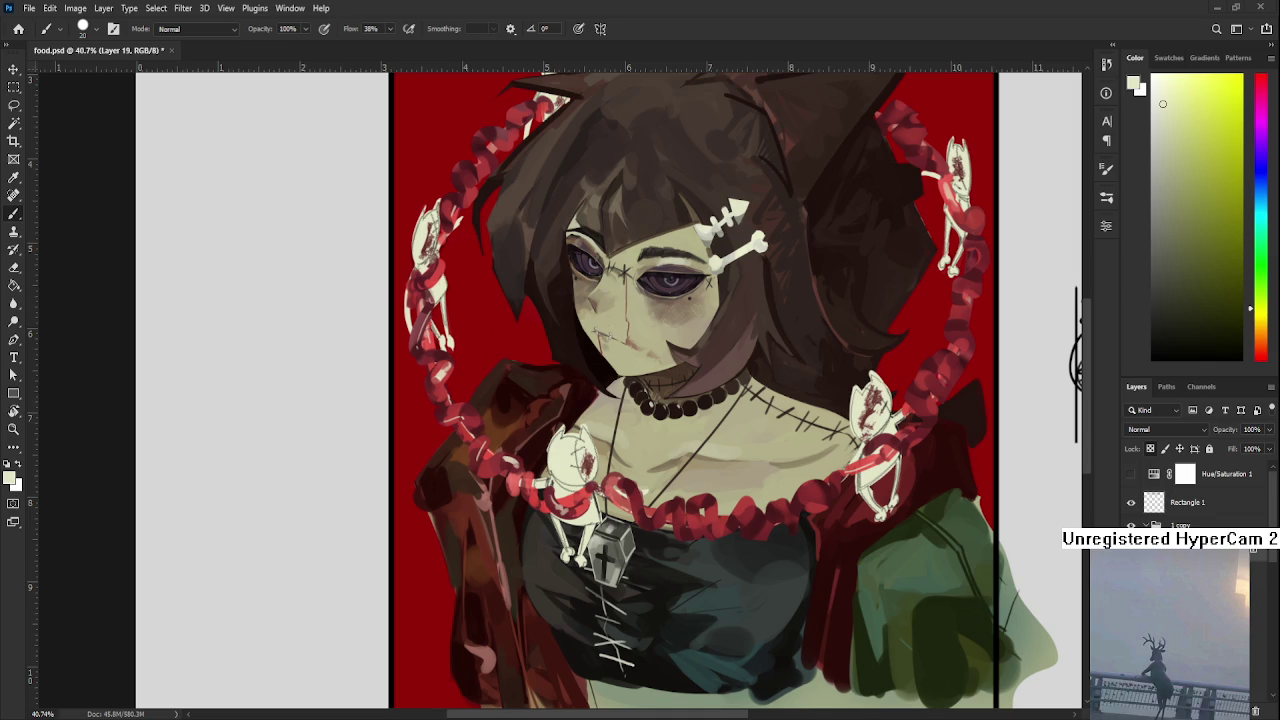
{"action": "scroll", "coordinate": [640, 390], "scroll_direction": "right", "scroll_amount": 4}
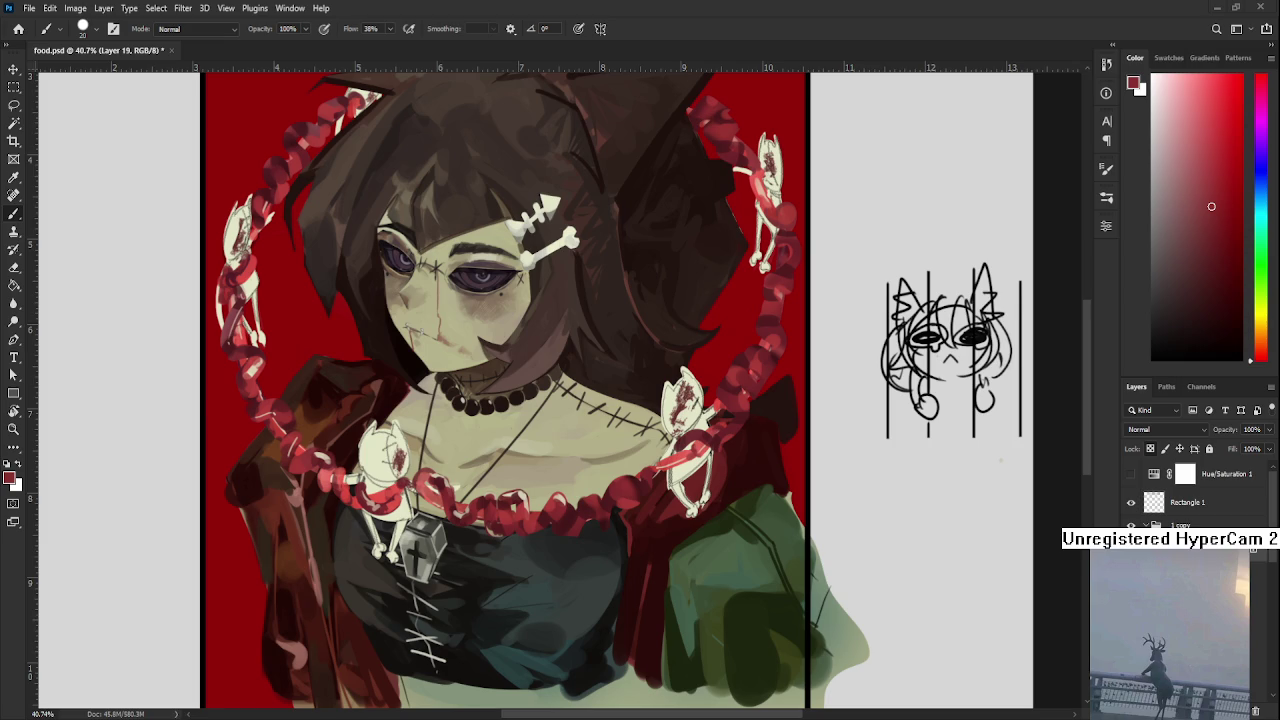
{"action": "left_click", "coordinate": [528, 490], "text": "alt"}
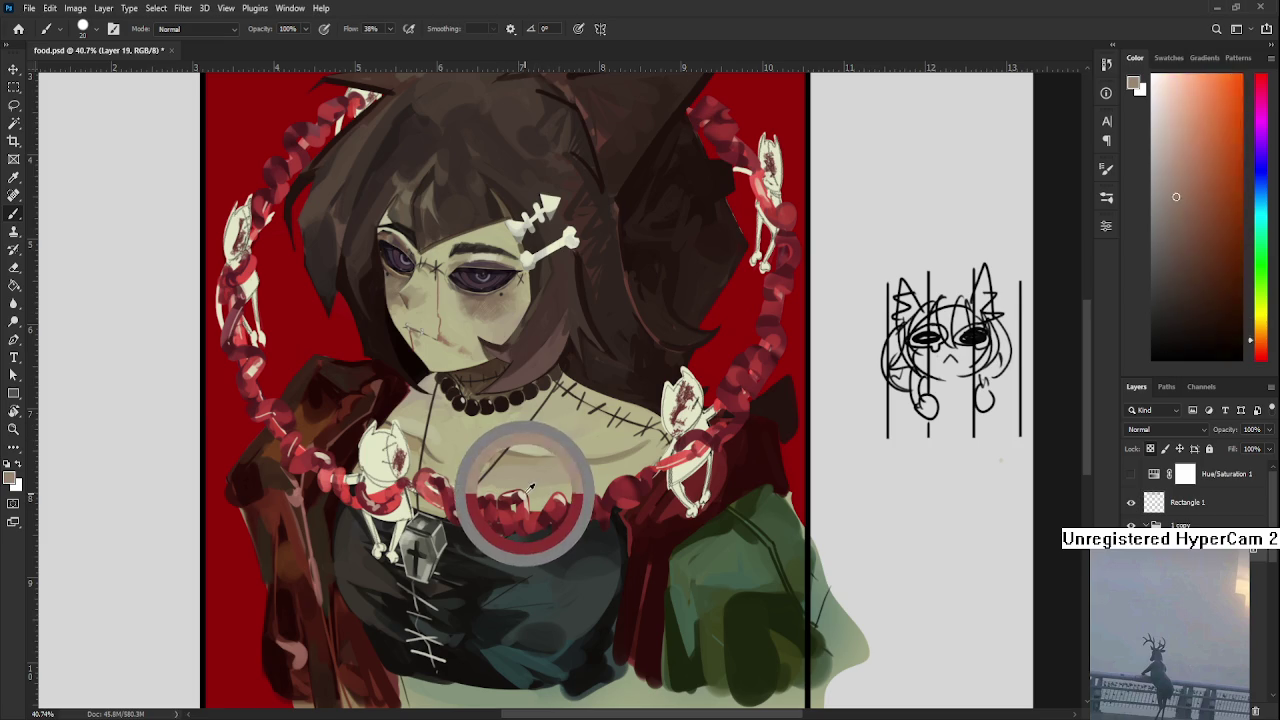
{"action": "left_click", "coordinate": [563, 505], "text": "alt"}
{"action": "left_click", "coordinate": [565, 497], "text": "alt"}
{"action": "left_click", "coordinate": [600, 505], "text": "alt"}
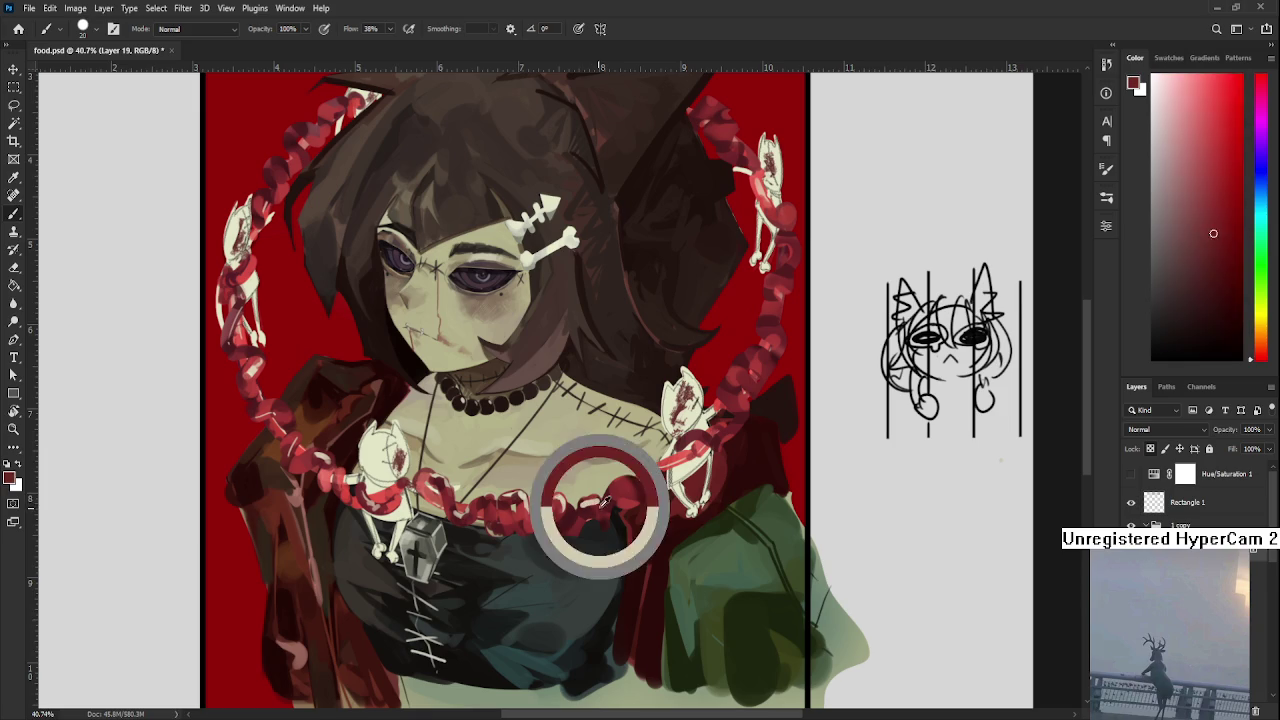
{"action": "left_click", "coordinate": [586, 503], "text": "alt"}
{"action": "left_click", "coordinate": [600, 502], "text": "alt"}
{"action": "left_click", "coordinate": [586, 503], "text": "alt"}
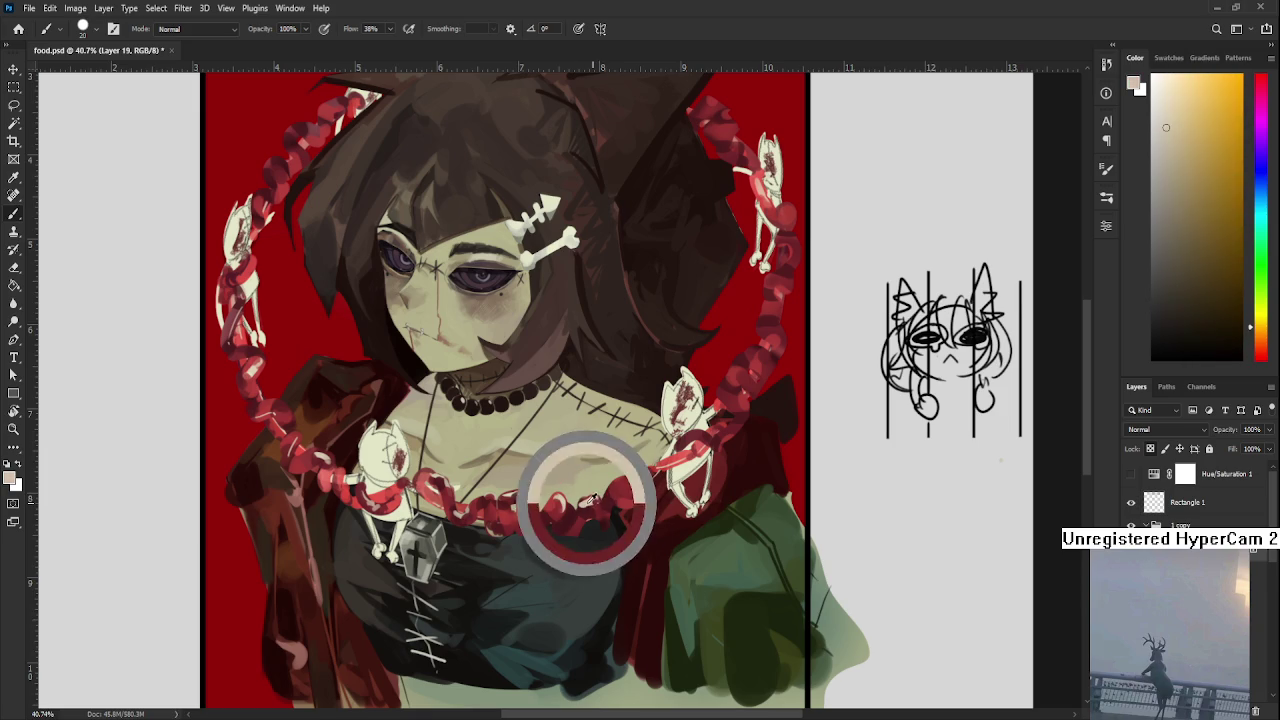
{"action": "left_click", "coordinate": [585, 504], "text": "alt"}
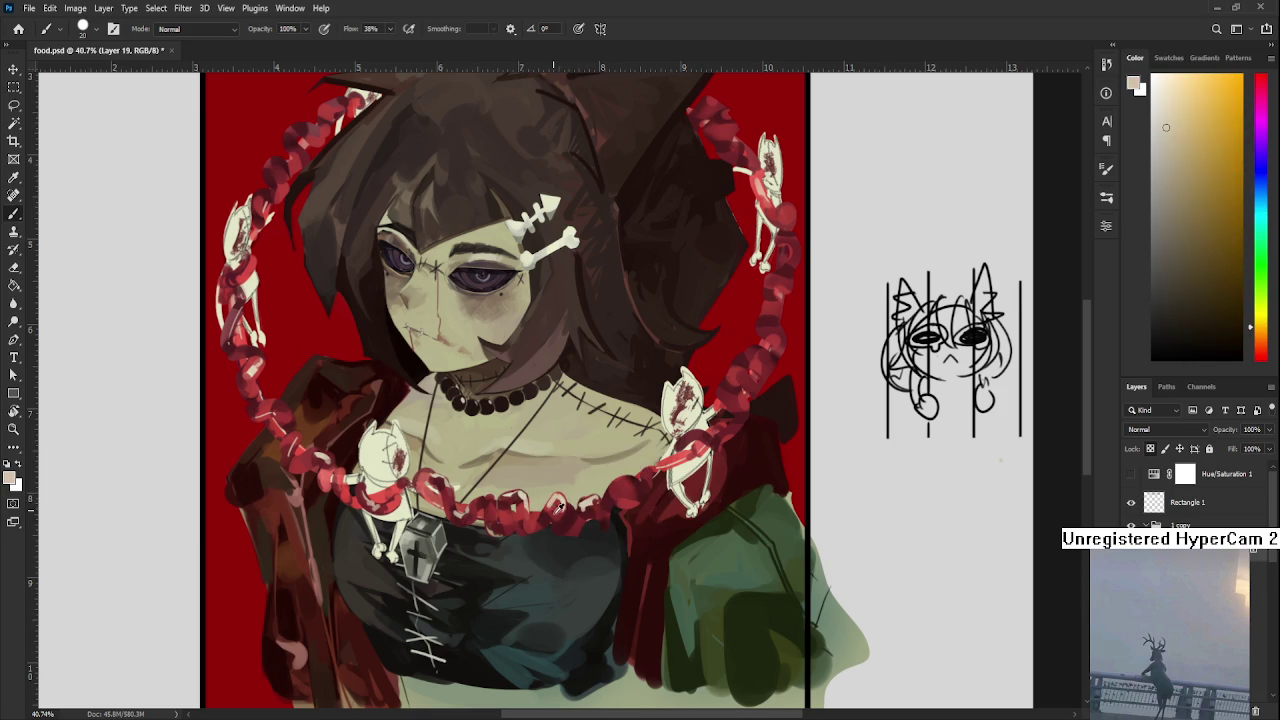
Repaint the chest skin around the chain links with red and warm beige-orange tones
{"action": "left_click", "coordinate": [556, 505], "text": "alt"}
{"action": "left_click", "coordinate": [560, 508], "text": "alt"}
{"action": "left_click", "coordinate": [565, 499], "text": "alt"}
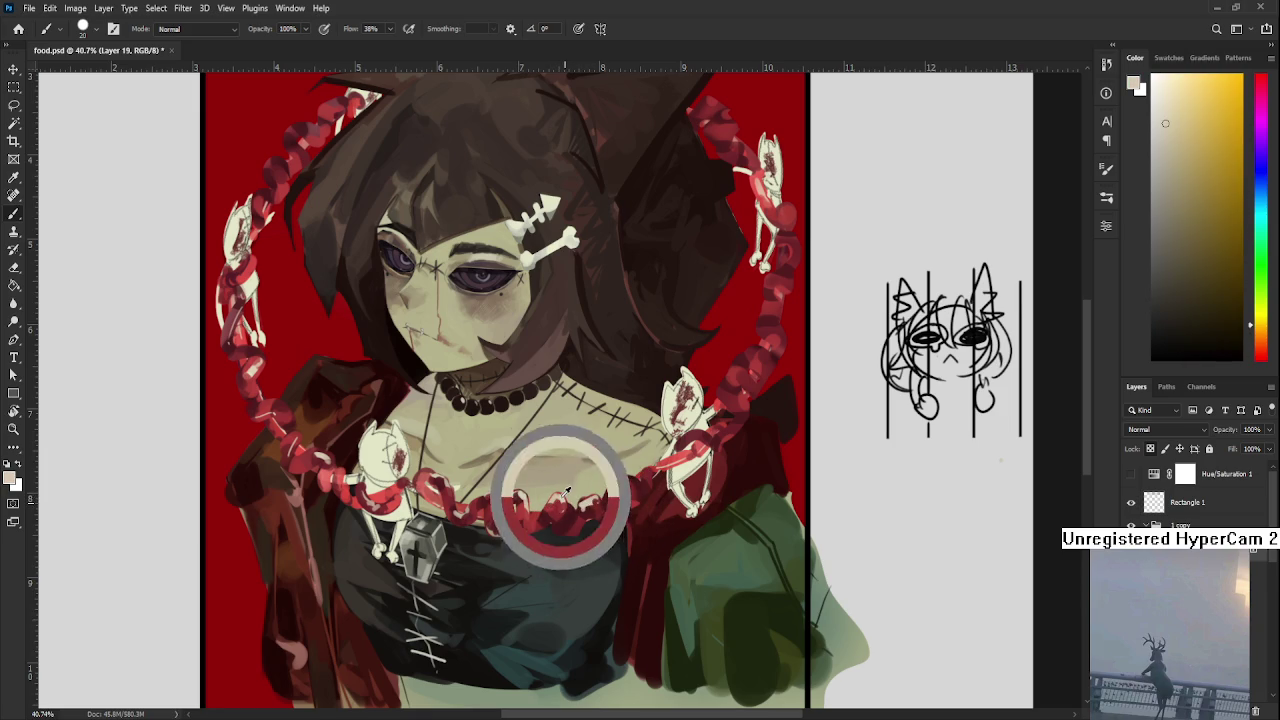
{"action": "left_click", "coordinate": [626, 484], "text": "alt"}
{"action": "left_click", "coordinate": [622, 487], "text": "alt"}
{"action": "left_click", "coordinate": [625, 480], "text": "alt"}
{"action": "left_click", "coordinate": [627, 478], "text": "alt"}
{"action": "left_click_drag", "start_coordinate": [664, 481], "coordinate": [652, 489]}
{"action": "left_click", "coordinate": [640, 480], "text": "alt"}
{"action": "left_click", "coordinate": [637, 478], "text": "alt"}
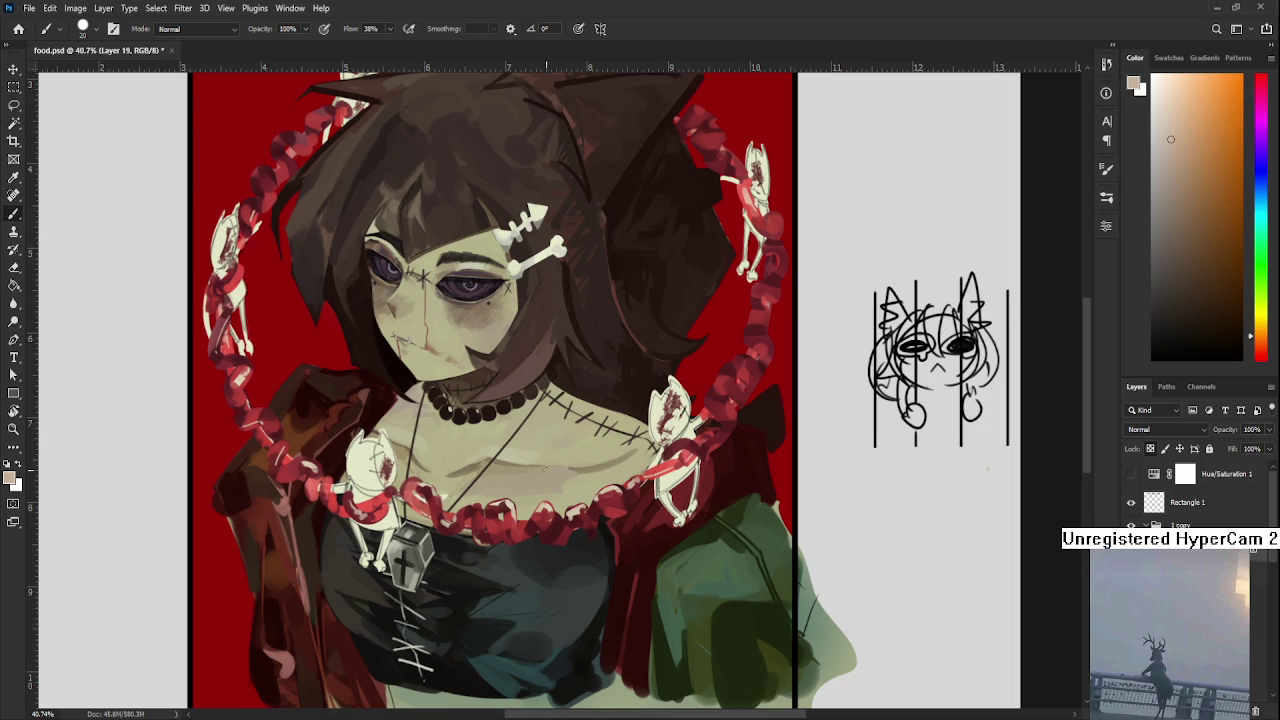
Refine the neckline and right-shoulder chain links with yellowish highlight, reddish-brown, orange and red
{"action": "scroll", "coordinate": [545, 469], "scroll_direction": "right", "scroll_amount": 1}
{"action": "left_click", "coordinate": [562, 513], "text": "alt"}
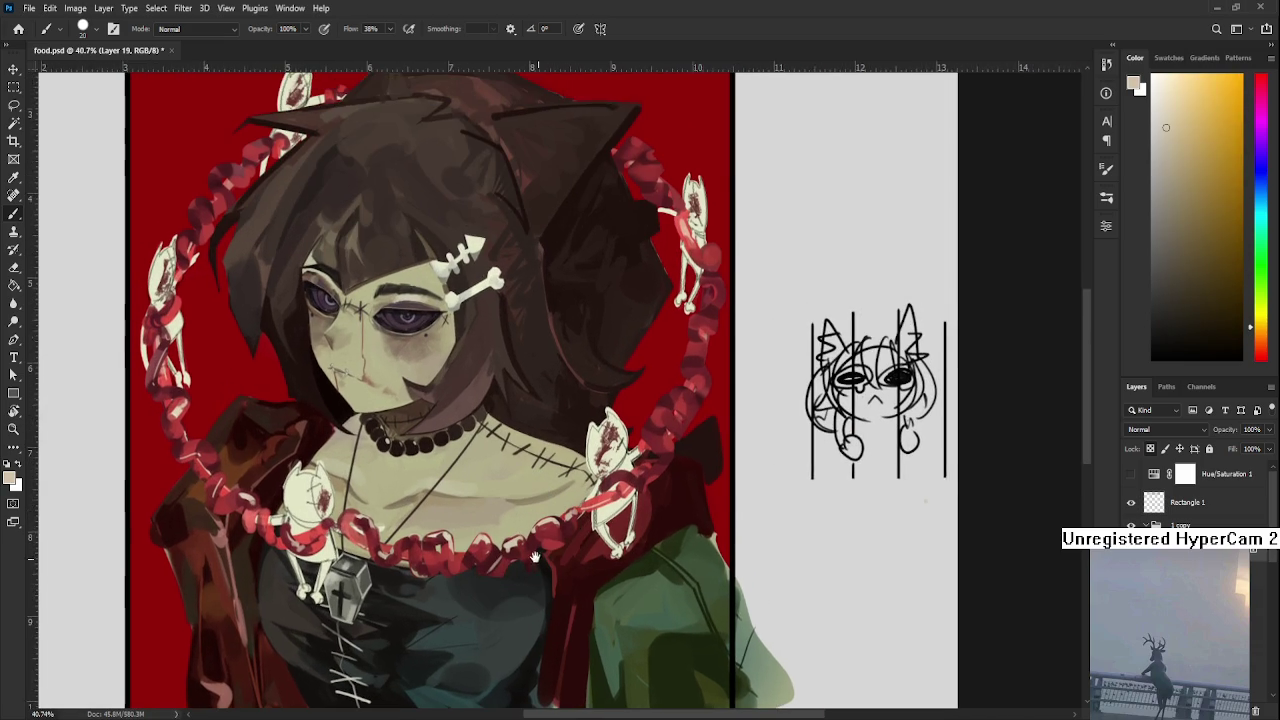
{"action": "scroll", "coordinate": [565, 531], "scroll_direction": "up", "scroll_amount": 2}
{"action": "scroll", "coordinate": [565, 531], "scroll_direction": "right", "scroll_amount": 3}
{"action": "left_click", "coordinate": [572, 530], "text": "alt"}
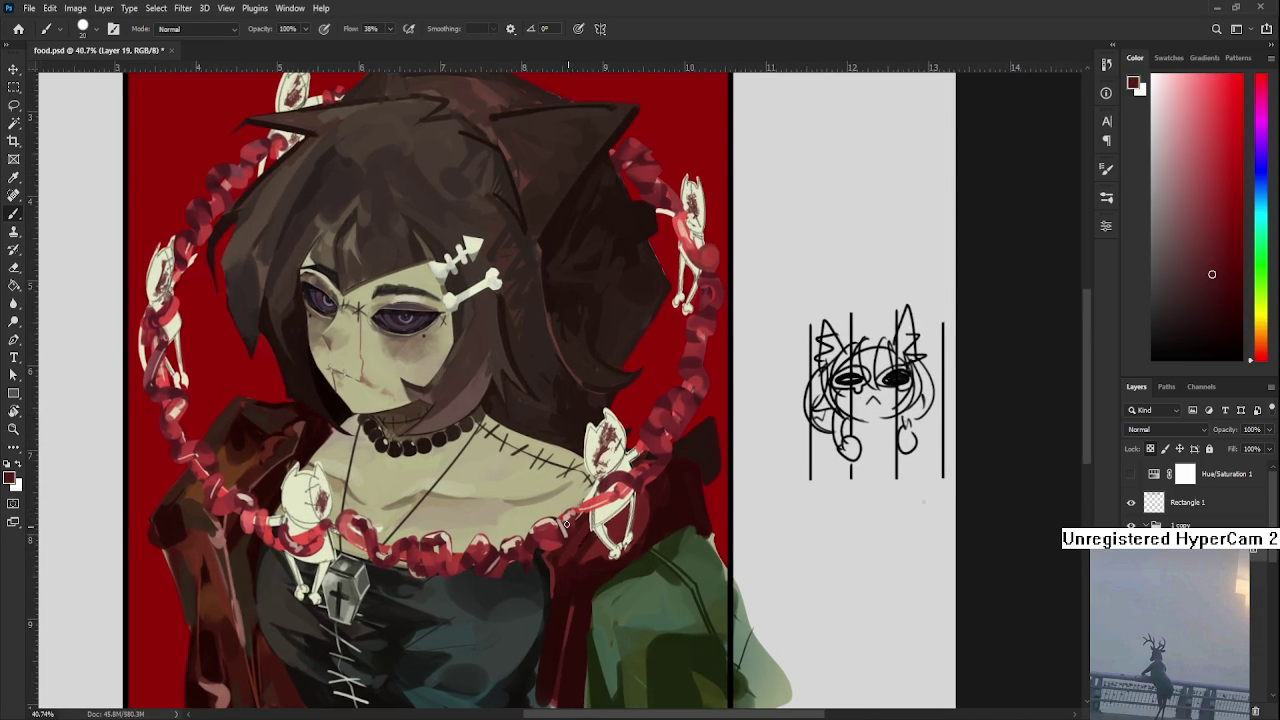
{"action": "left_click", "coordinate": [566, 527], "text": "alt"}
{"action": "left_click", "coordinate": [565, 526], "text": "alt"}
{"action": "left_click", "coordinate": [566, 522], "text": "alt"}
{"action": "scroll", "coordinate": [566, 521], "scroll_direction": "up", "scroll_amount": 2}
{"action": "scroll", "coordinate": [566, 521], "scroll_direction": "right", "scroll_amount": 2}
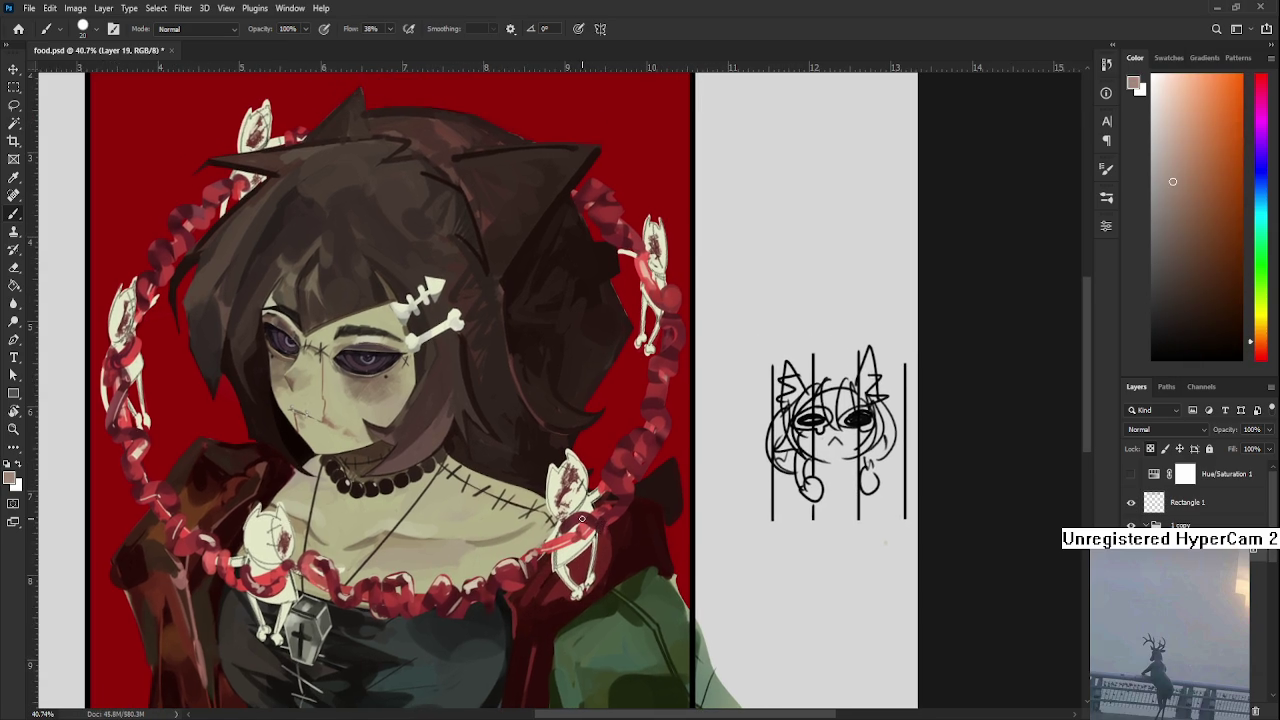
{"action": "left_click", "coordinate": [586, 518], "text": "alt"}
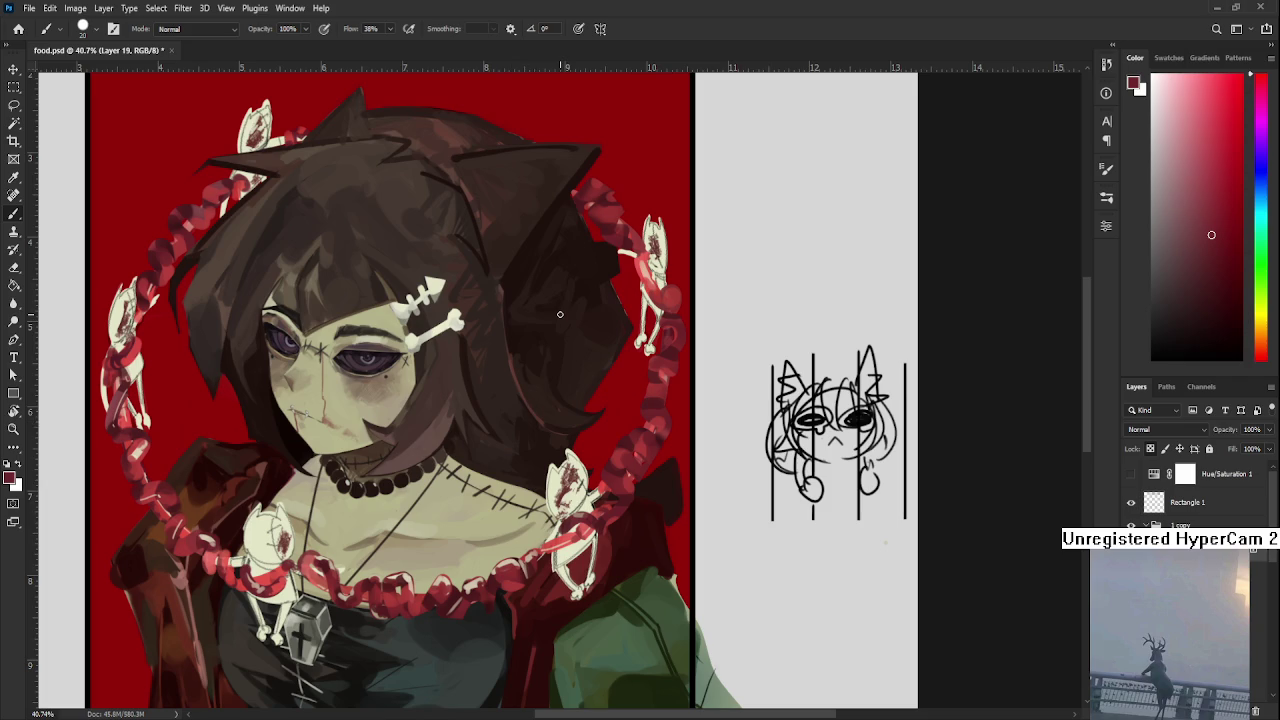
Repaint the shoulder skeleton cat, alternating beige, dark red and pinkish-brown
{"action": "scroll", "coordinate": [487, 451], "scroll_direction": "right", "scroll_amount": 1}
{"action": "left_click", "coordinate": [487, 560], "text": "alt"}
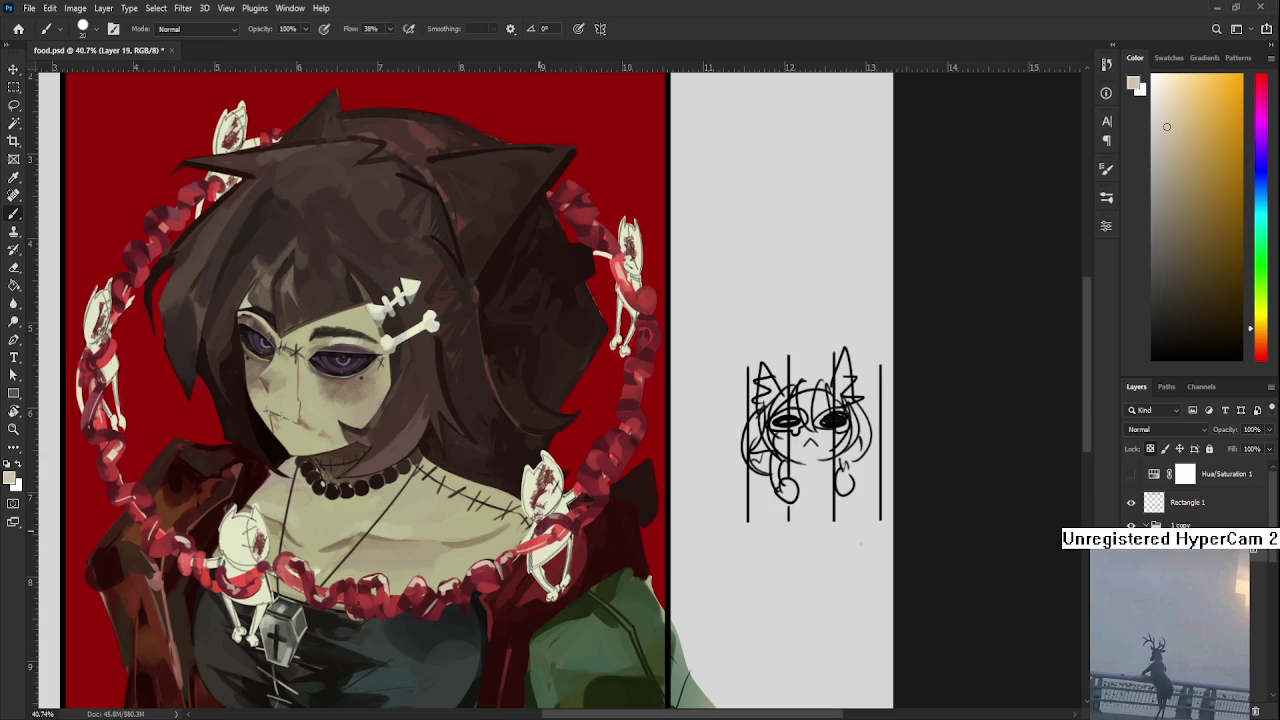
{"action": "left_click", "coordinate": [565, 520], "text": "alt"}
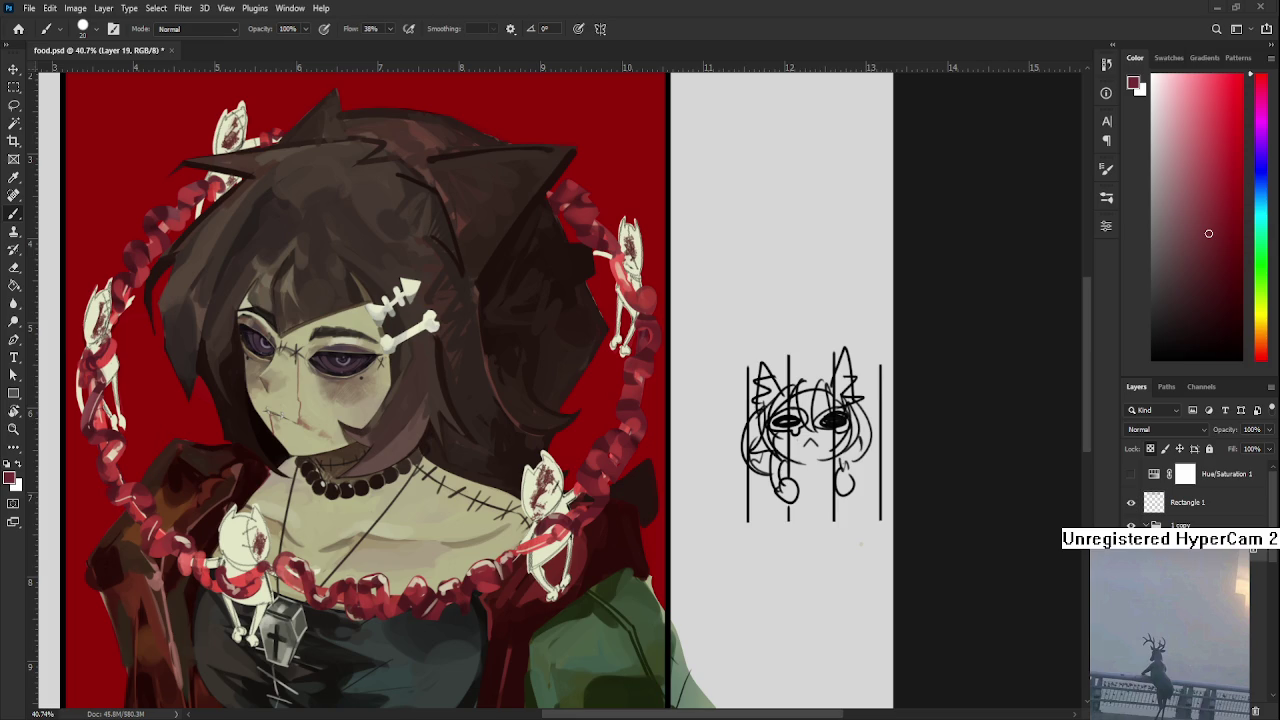
{"action": "left_click", "coordinate": [480, 551], "text": "alt"}
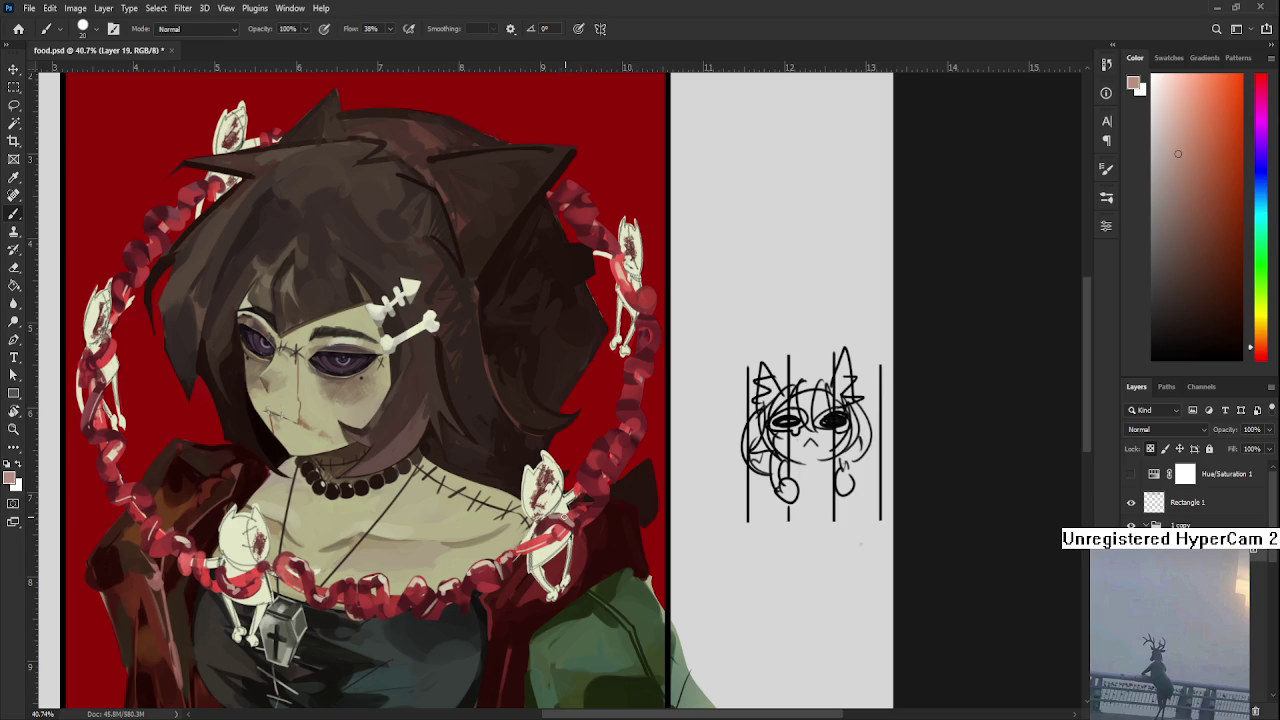
{"action": "left_click", "coordinate": [572, 521], "text": "alt"}
{"action": "left_click", "coordinate": [572, 520], "text": "alt"}
{"action": "left_click", "coordinate": [575, 526], "text": "alt"}
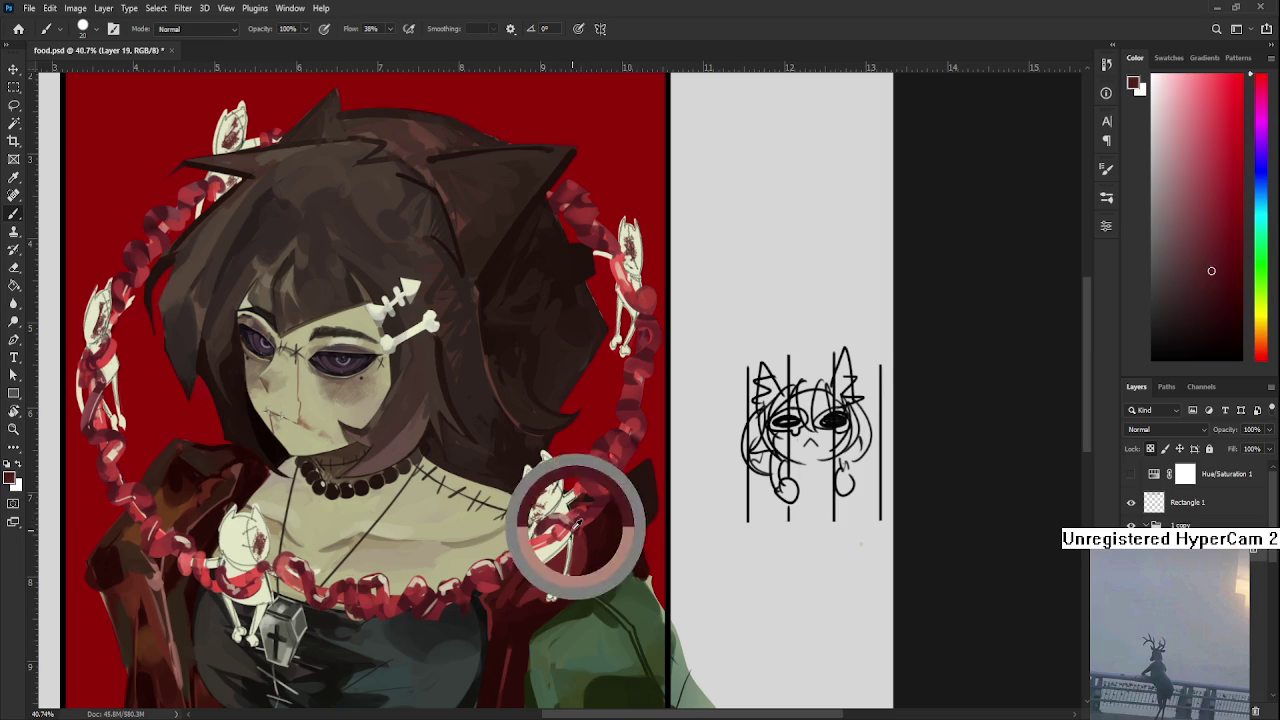
{"action": "left_click", "coordinate": [566, 519], "text": "alt"}
{"action": "left_click", "coordinate": [573, 527], "text": "alt"}
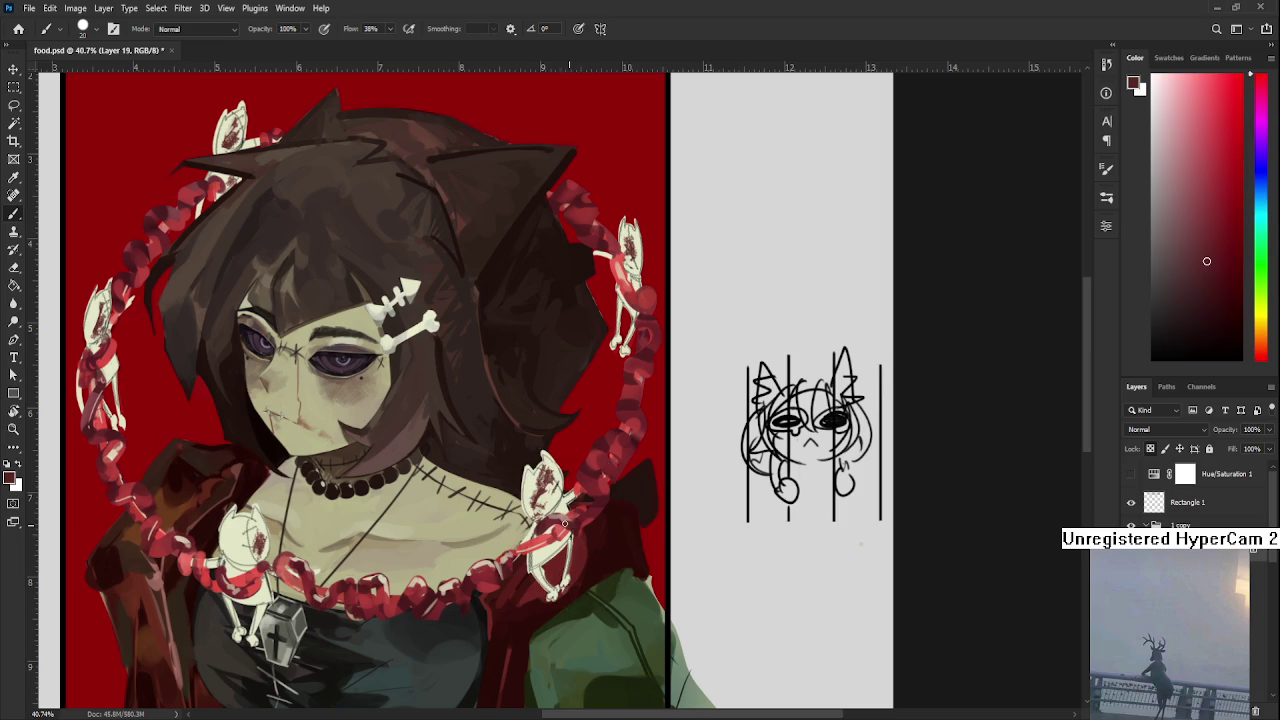
Finish the shoulder cat's chain in dark red and add pale beige bone touches
{"action": "left_click", "coordinate": [573, 521], "text": "alt"}
{"action": "left_click", "coordinate": [573, 521], "text": "alt"}
{"action": "left_click", "coordinate": [571, 520], "text": "alt"}
{"action": "left_click", "coordinate": [570, 523], "text": "alt"}
{"action": "scroll", "coordinate": [596, 543], "scroll_direction": "down", "scroll_amount": 2}
{"action": "scroll", "coordinate": [540, 565], "scroll_direction": "up", "scroll_amount": 2}
{"action": "scroll", "coordinate": [500, 585], "scroll_direction": "up", "scroll_amount": 1}
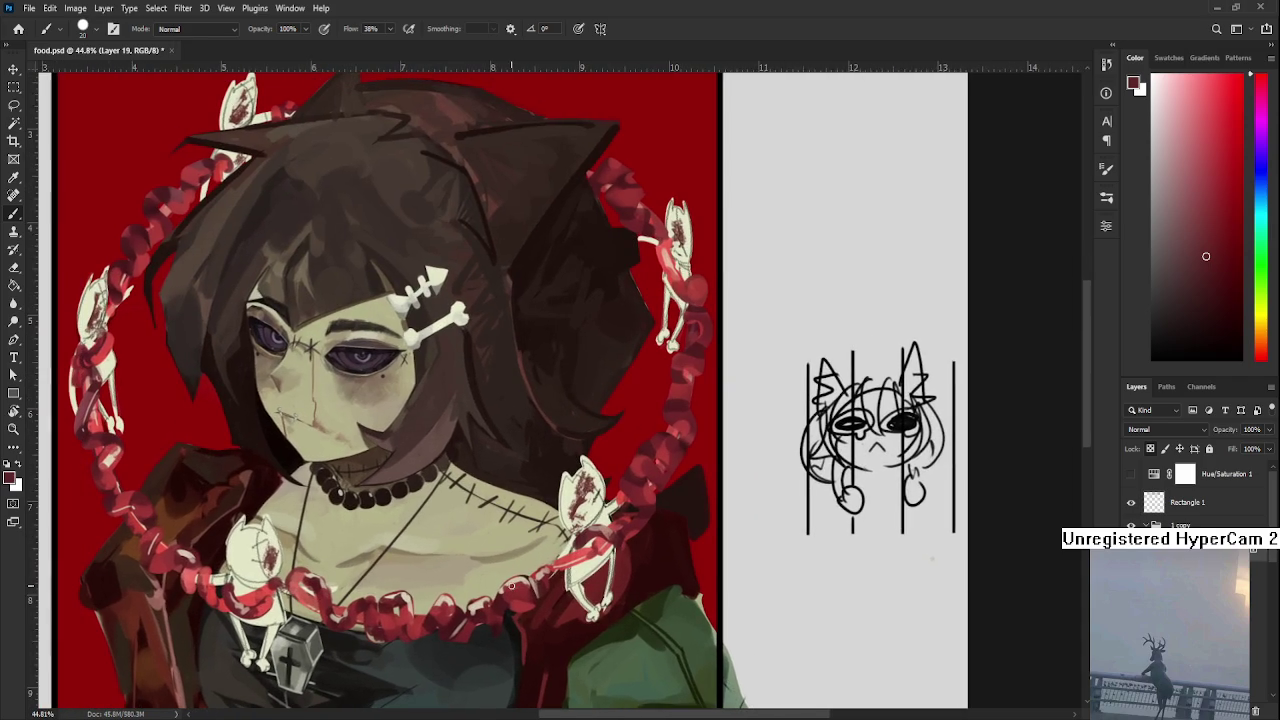
{"action": "left_click", "coordinate": [466, 600], "text": "alt"}
{"action": "left_click_drag", "start_coordinate": [466, 600], "coordinate": [309, 663]}
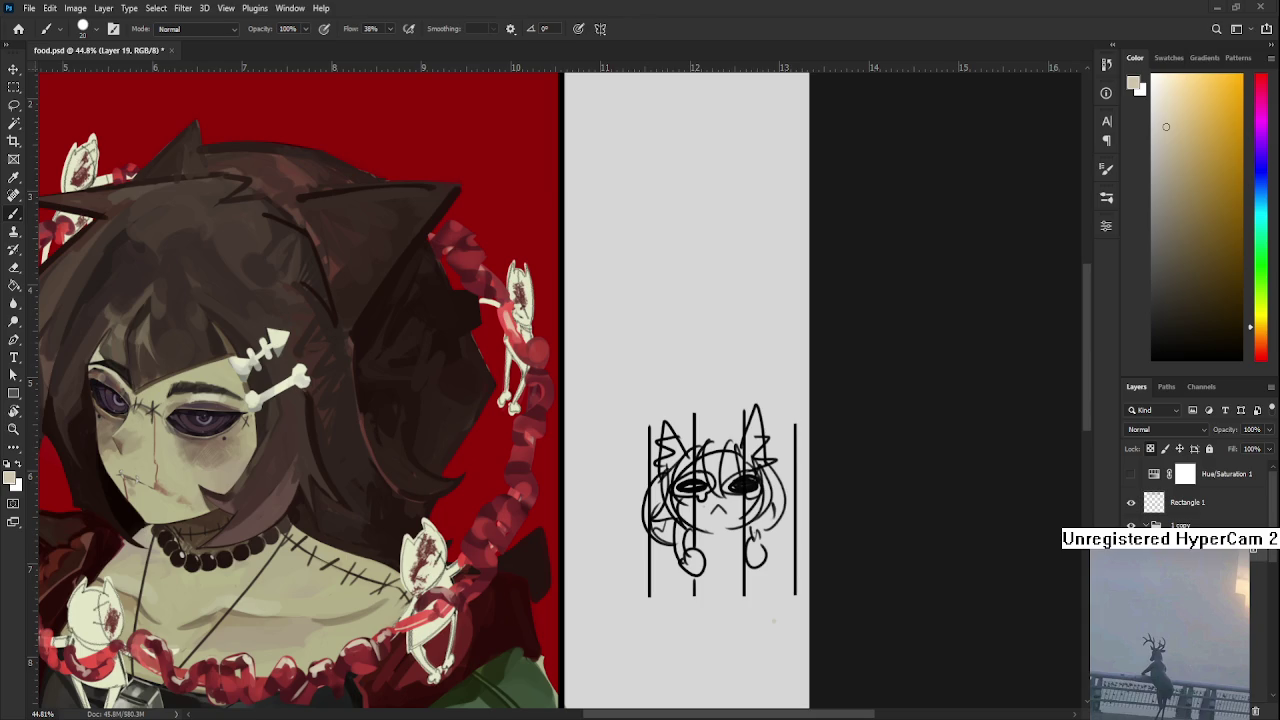
Repaint the right-hand chain links, alternating dark red, muted pink and cream bone tones
{"action": "mouse_move", "coordinate": [418, 448]}
{"action": "left_mouse_down"}
{"action": "mouse_move", "coordinate": [518, 478]}
{"action": "mouse_move", "coordinate": [474, 437]}
{"action": "mouse_move", "coordinate": [431, 432]}
{"action": "left_mouse_up"}
{"action": "left_click", "coordinate": [440, 625], "text": "alt"}
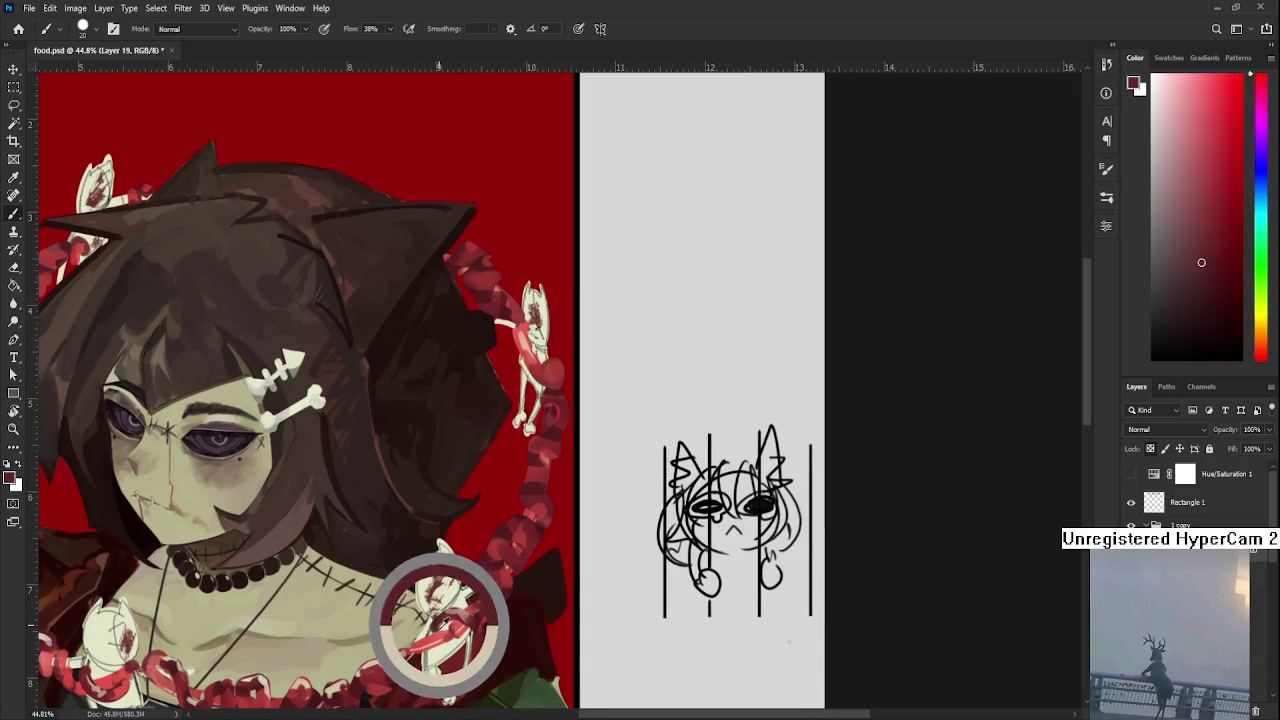
{"action": "left_click", "coordinate": [492, 563], "text": "alt"}
{"action": "left_click", "coordinate": [472, 562], "text": "alt"}
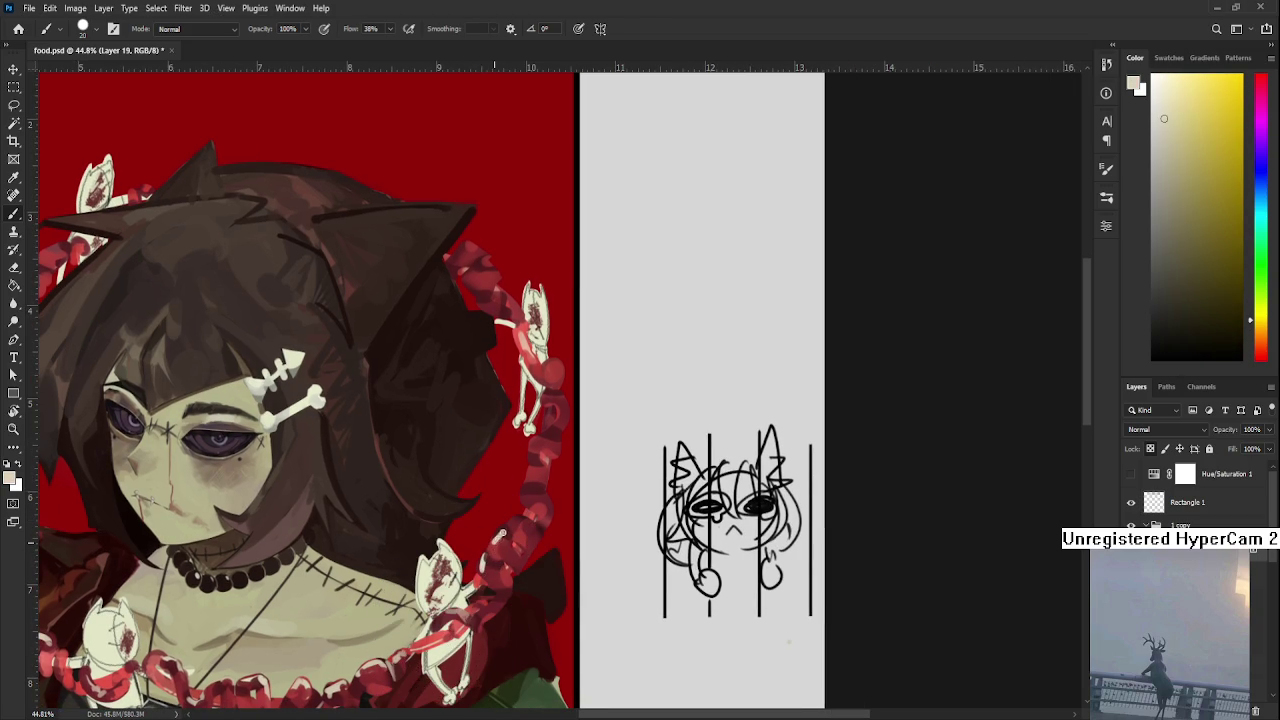
{"action": "left_click", "coordinate": [512, 527], "text": "alt"}
{"action": "left_click", "coordinate": [511, 528], "text": "alt"}
{"action": "left_click", "coordinate": [510, 527], "text": "alt"}
{"action": "left_click", "coordinate": [509, 525], "text": "alt"}
{"action": "left_click", "coordinate": [509, 524], "text": "alt"}
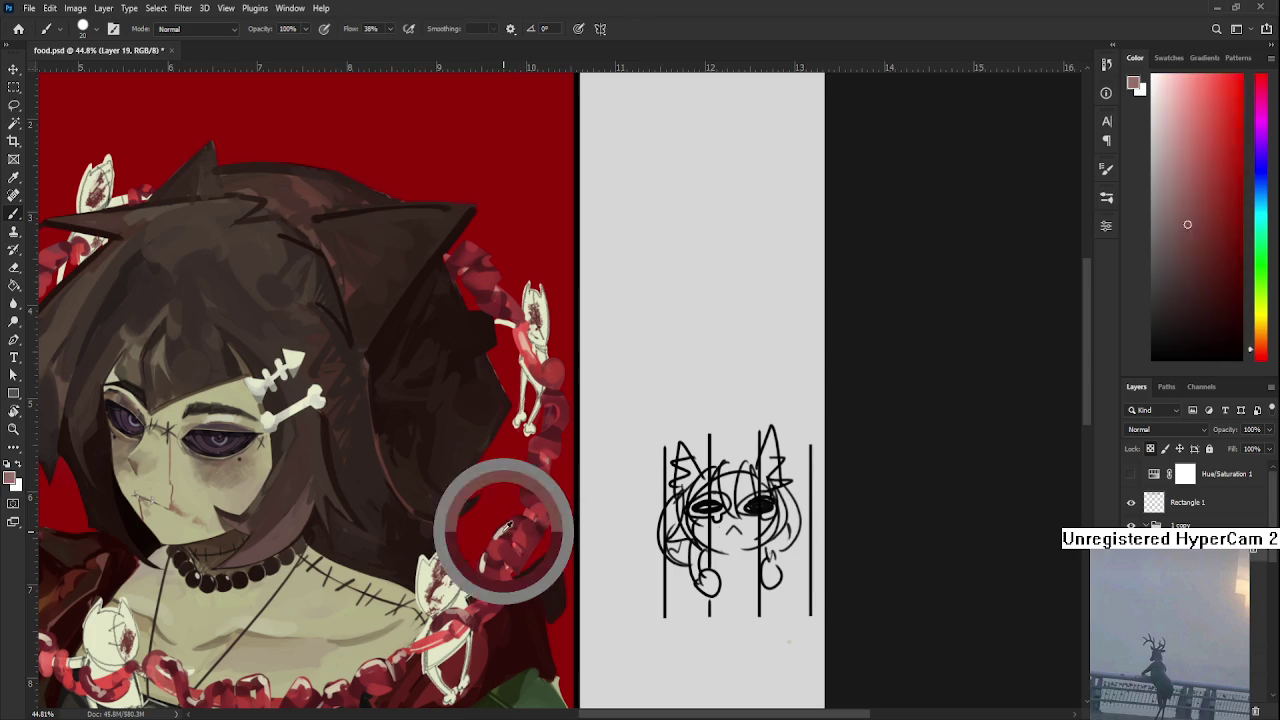
{"action": "left_click", "coordinate": [509, 524], "text": "alt"}
{"action": "left_click", "coordinate": [516, 530], "text": "alt"}
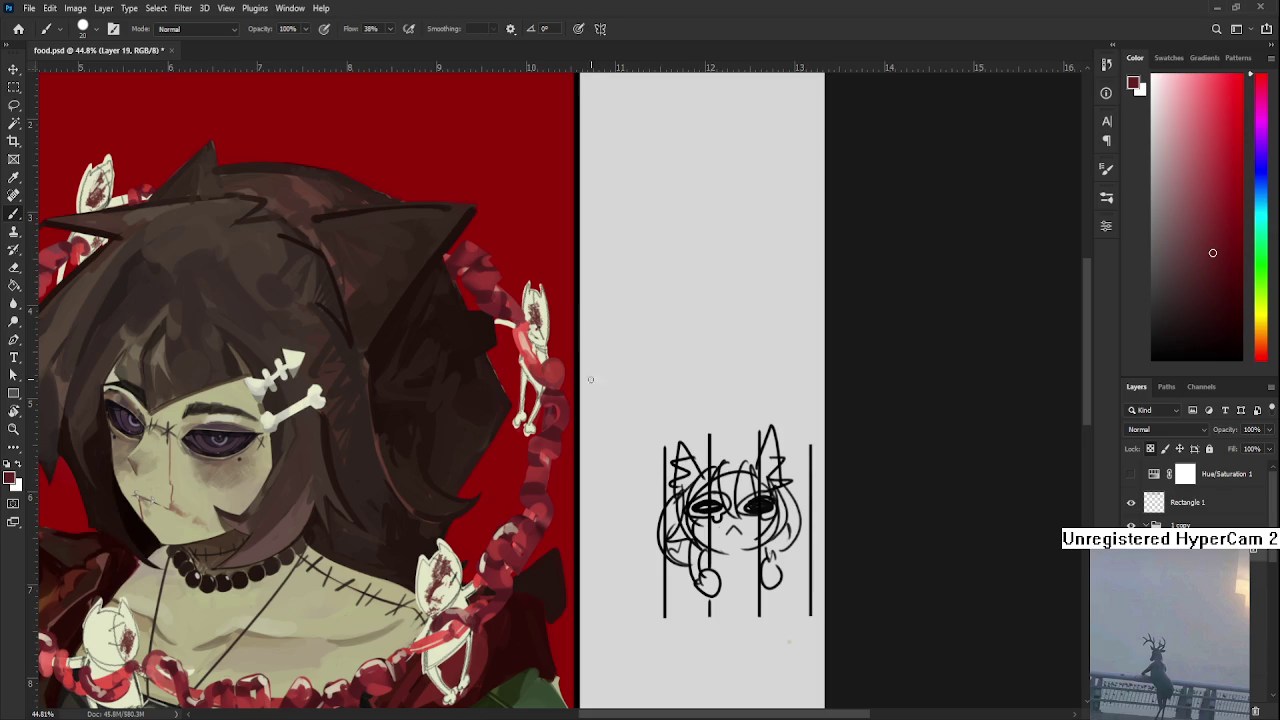
Dab pale cream on the upper-right skeleton cat and dark red on its chain
{"action": "scroll", "coordinate": [590, 379], "scroll_direction": "down", "scroll_amount": 1}
{"action": "scroll", "coordinate": [588, 380], "scroll_direction": "down", "scroll_amount": 1}
{"action": "scroll", "coordinate": [582, 381], "scroll_direction": "down", "scroll_amount": 1}
{"action": "scroll", "coordinate": [576, 383], "scroll_direction": "down", "scroll_amount": 1}
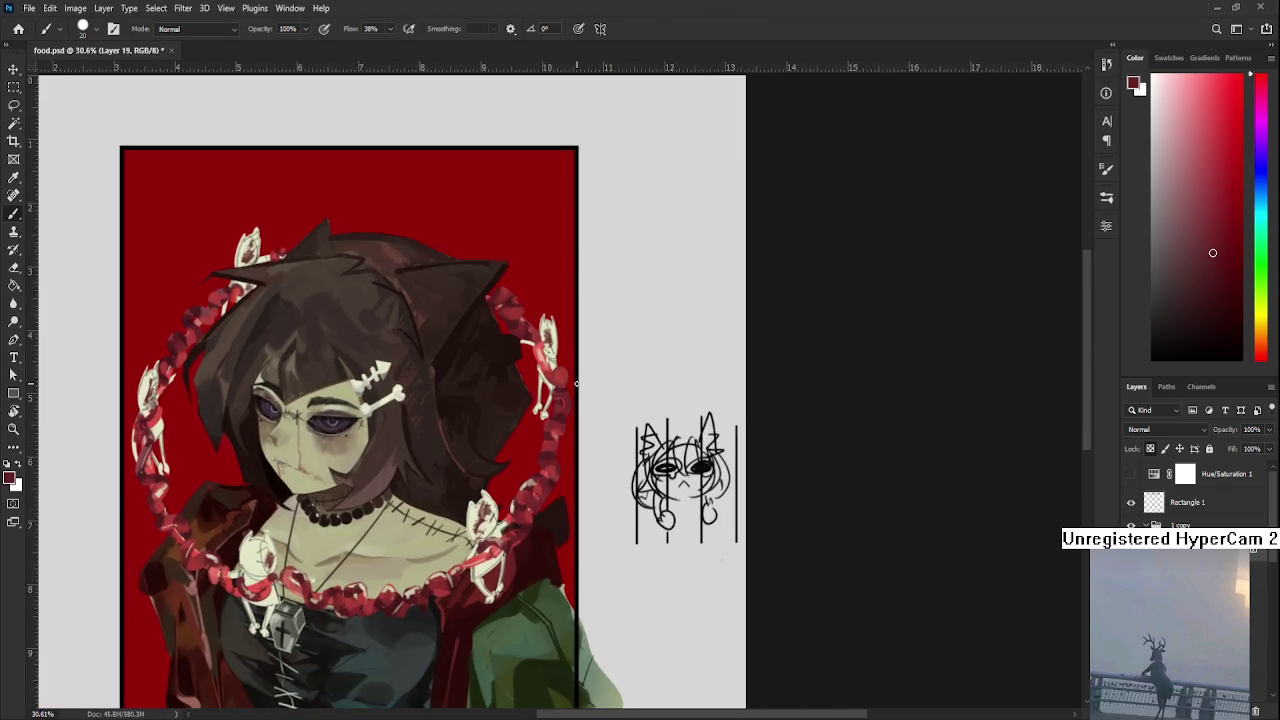
{"action": "left_click", "coordinate": [497, 513], "text": "alt"}
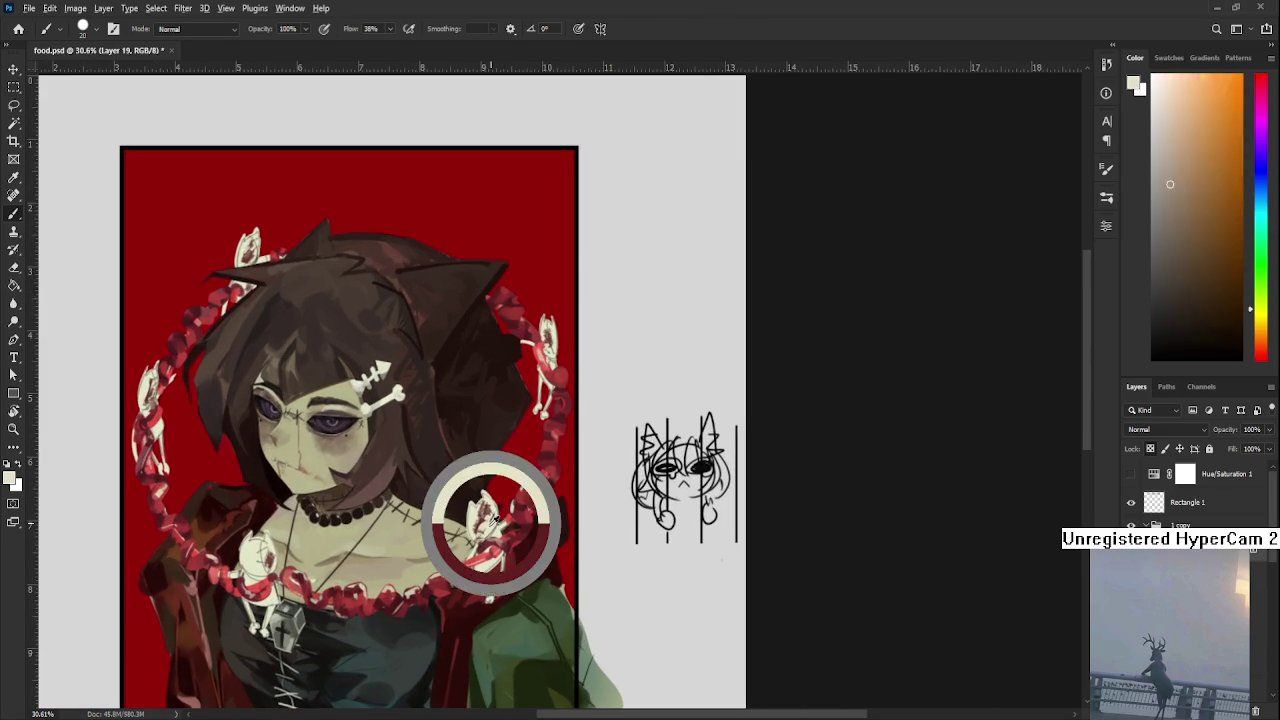
{"action": "left_click", "coordinate": [553, 446], "text": "alt"}
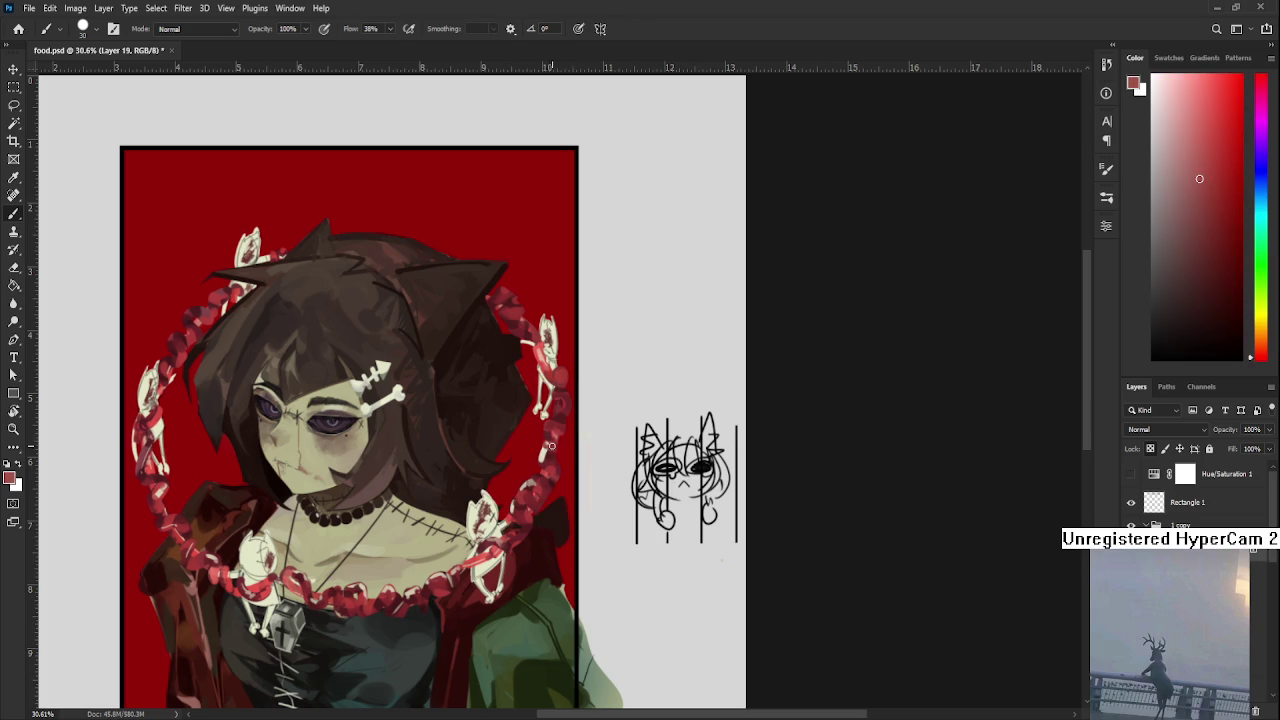
{"action": "left_click", "coordinate": [549, 440], "text": "alt"}
{"action": "scroll", "coordinate": [549, 440], "scroll_direction": "up", "scroll_amount": 1}
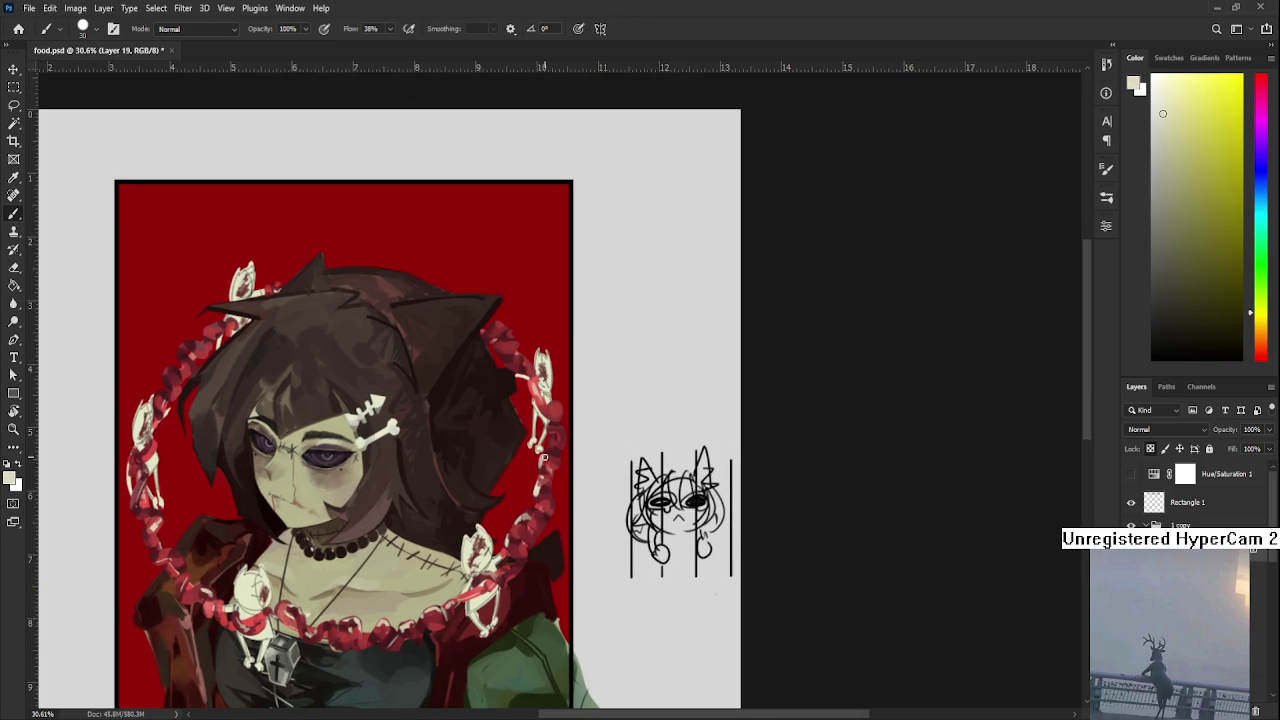
{"action": "scroll", "coordinate": [545, 458], "scroll_direction": "up", "scroll_amount": 3}
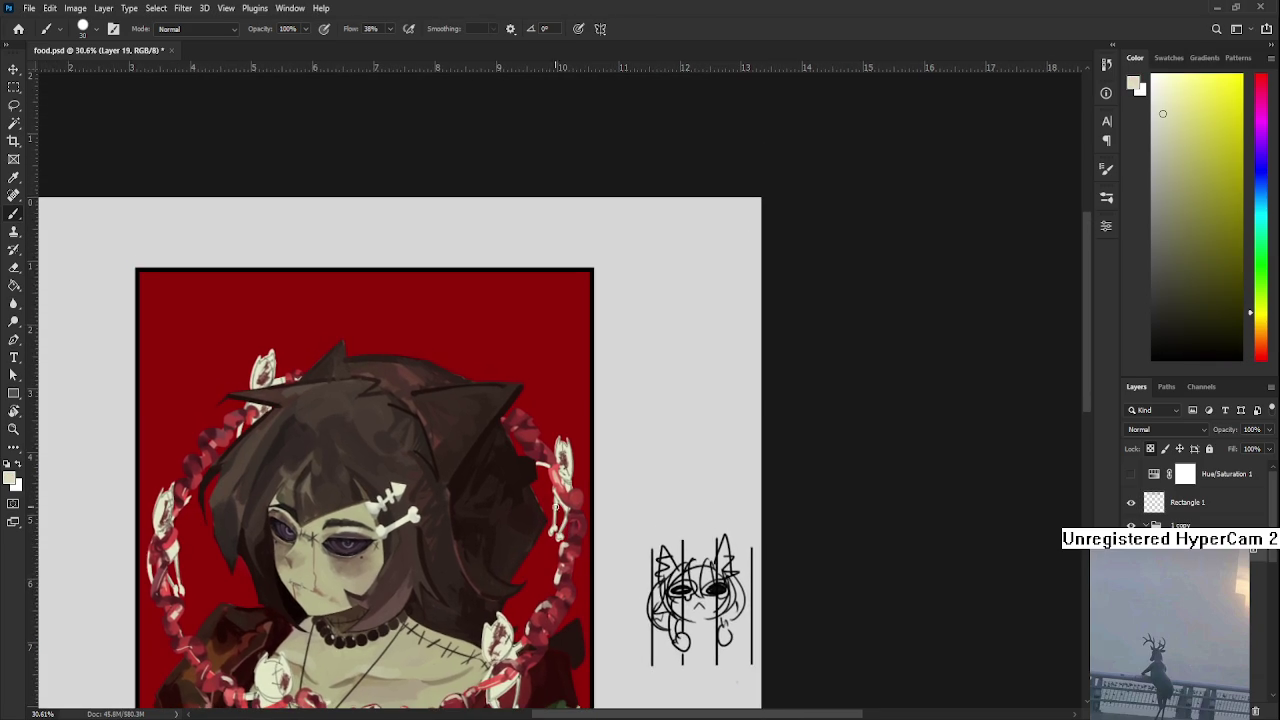
{"action": "left_click", "coordinate": [530, 438], "text": "alt"}
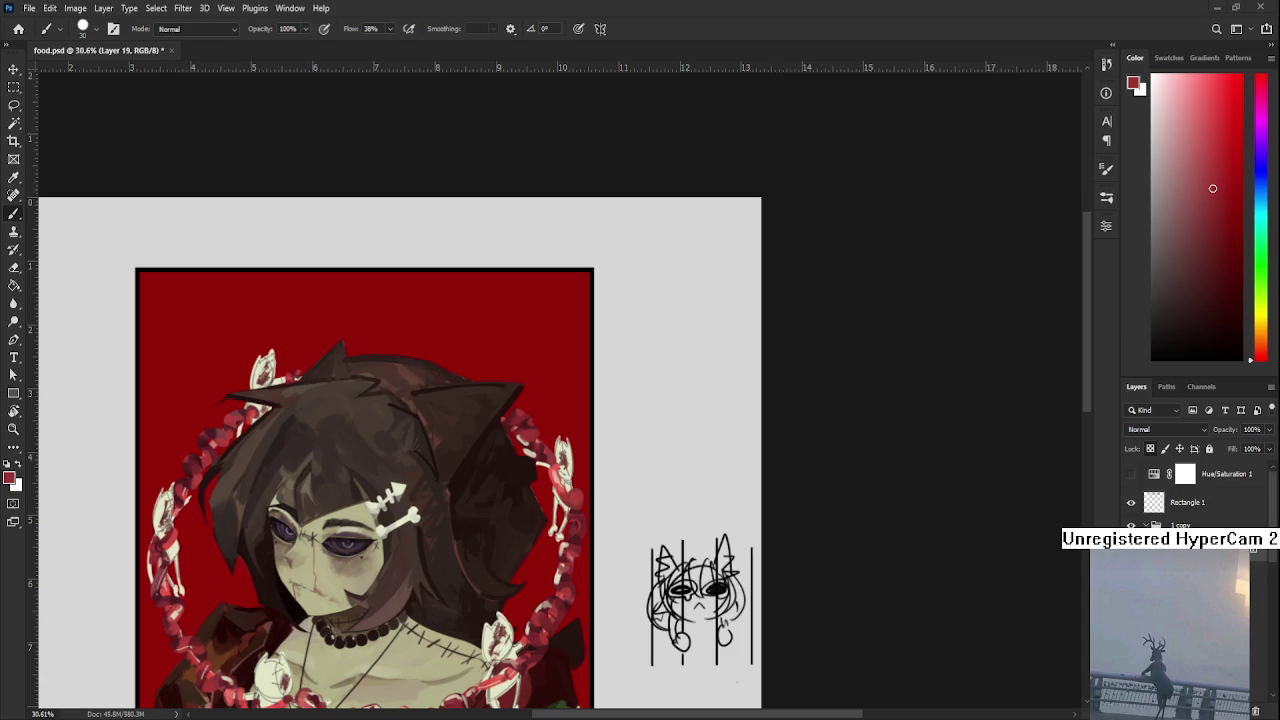
Sample beige and red tones from the bones and chain links across the chest
{"action": "scroll", "coordinate": [420, 586], "scroll_direction": "up", "scroll_amount": 1}
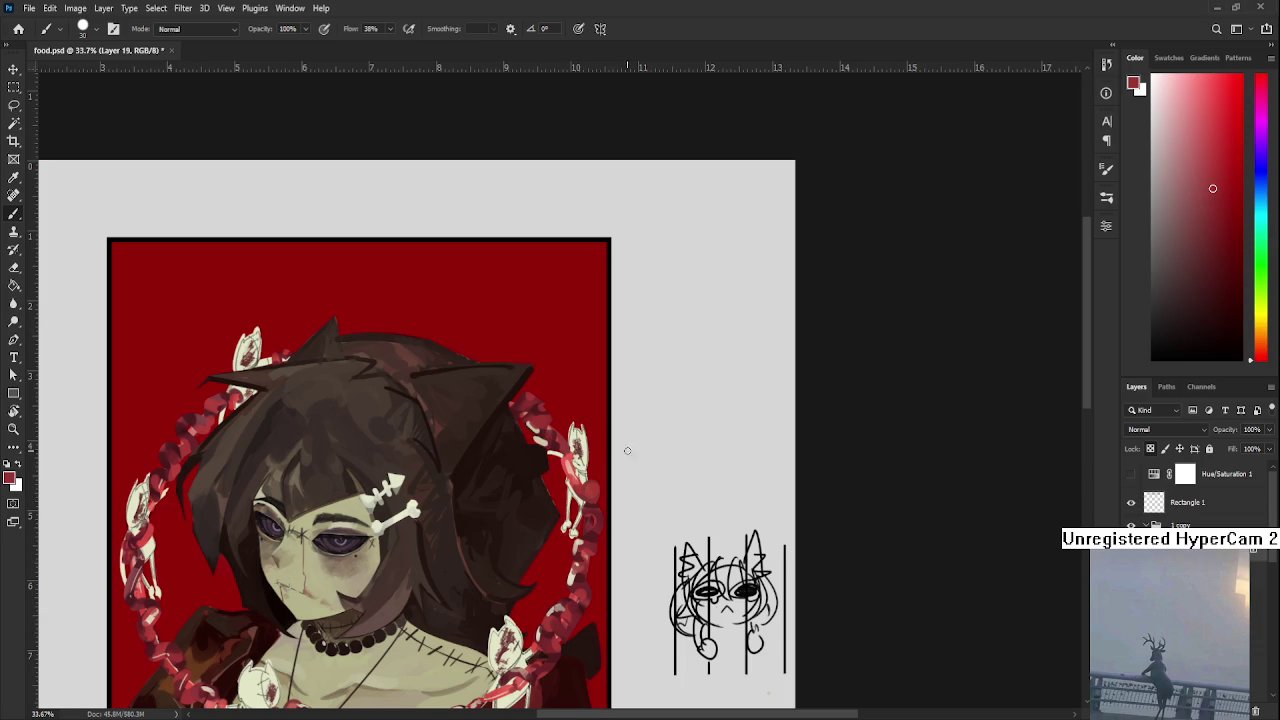
{"action": "left_click", "coordinate": [550, 434], "text": "alt"}
{"action": "left_click", "coordinate": [540, 428], "text": "alt"}
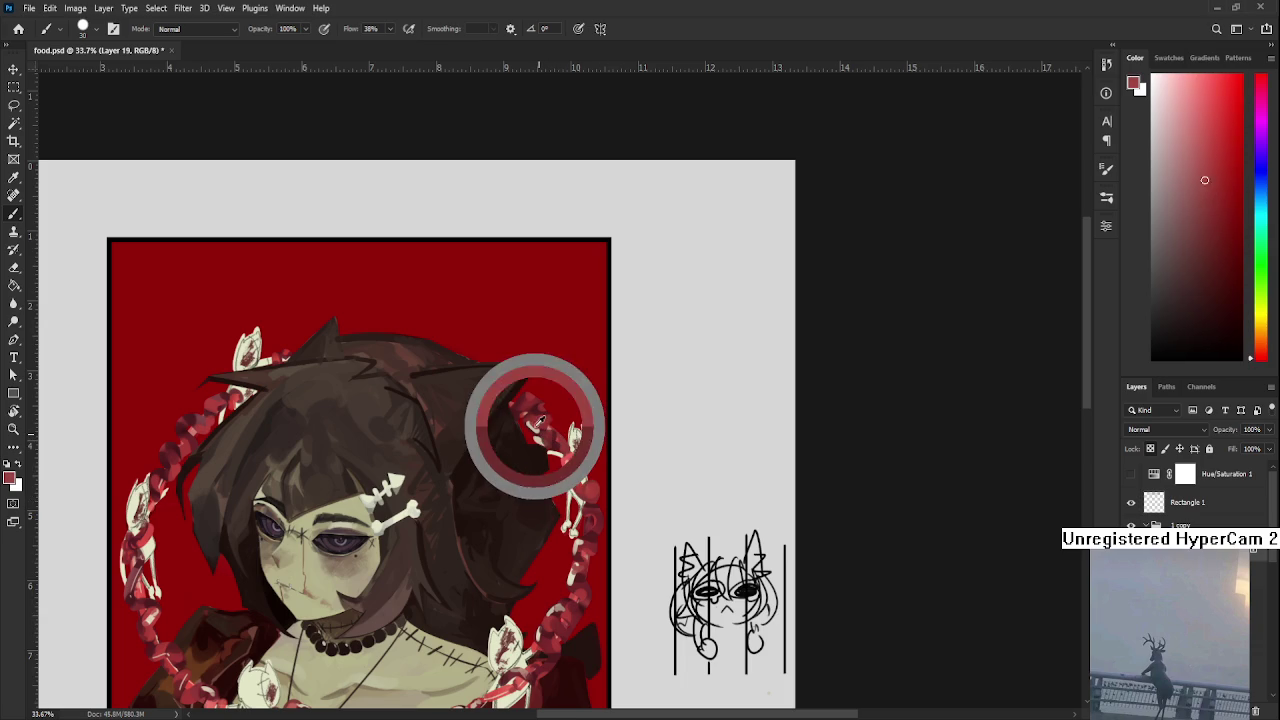
{"action": "left_click", "coordinate": [540, 422], "text": "alt"}
{"action": "left_click", "coordinate": [537, 416], "text": "alt"}
{"action": "left_click", "coordinate": [545, 413], "text": "alt"}
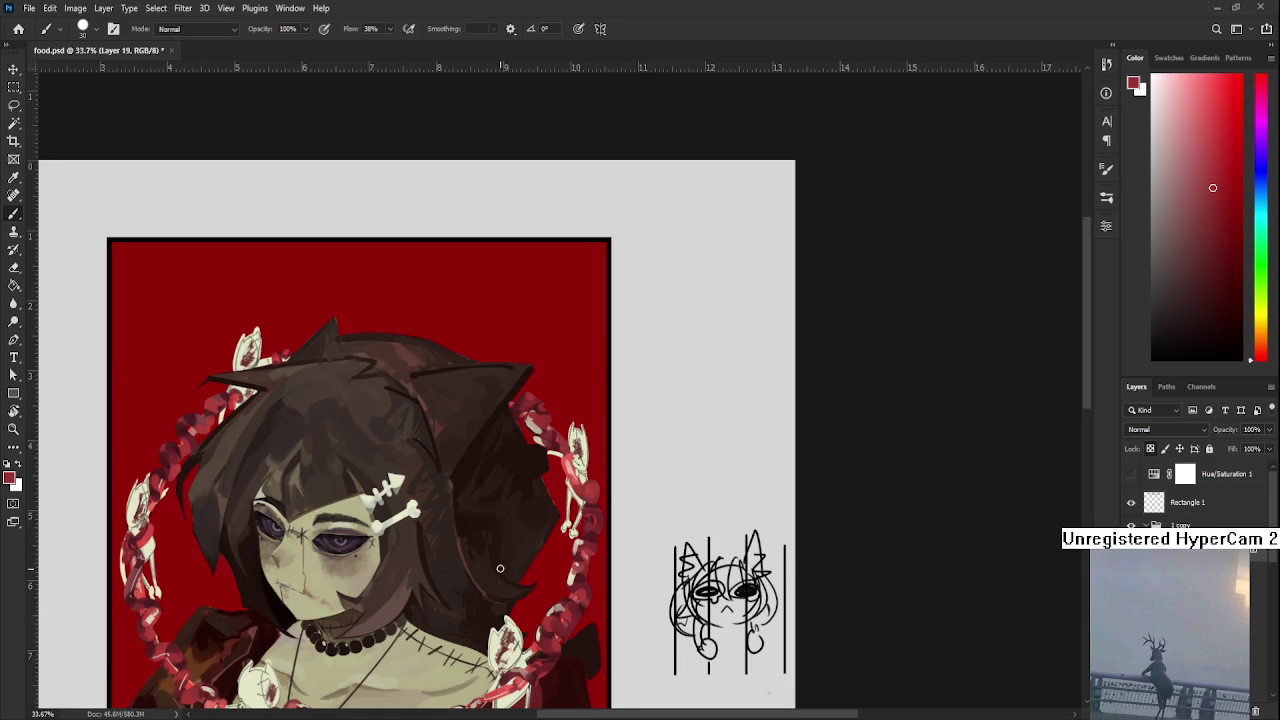
{"action": "scroll", "coordinate": [501, 569], "scroll_direction": "up", "scroll_amount": 2}
{"action": "scroll", "coordinate": [486, 462], "scroll_direction": "up", "scroll_amount": 1}
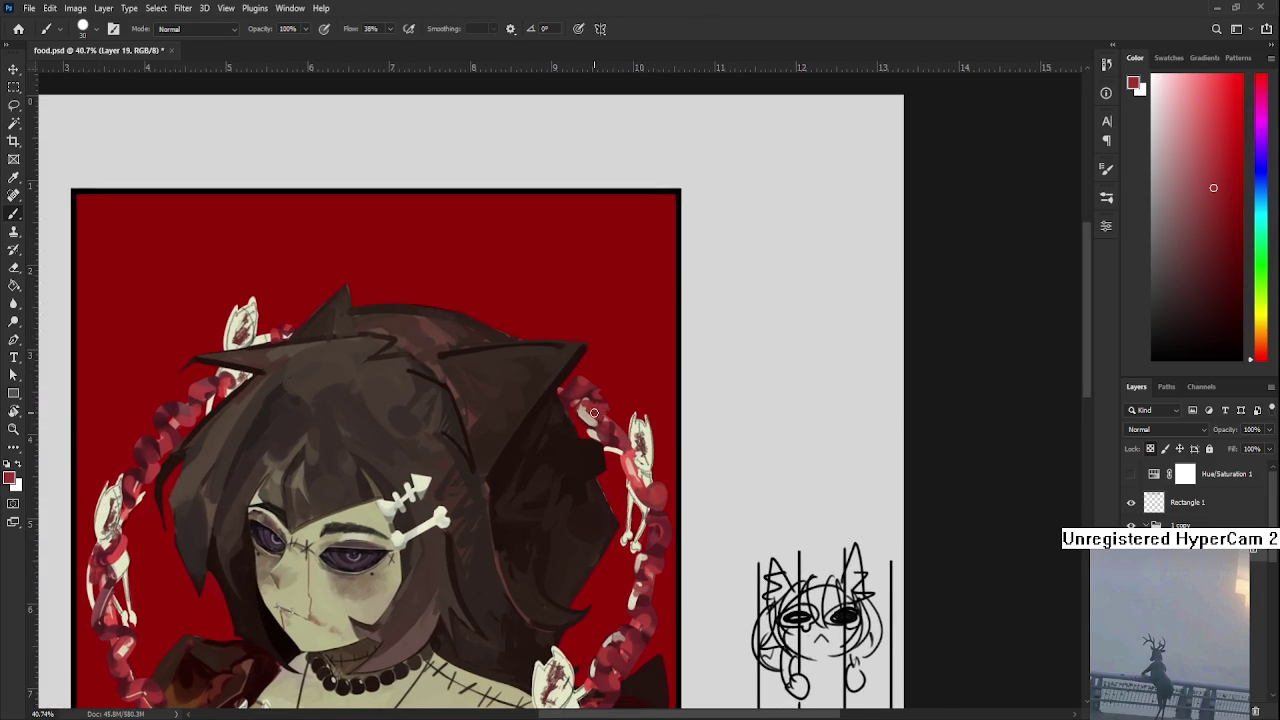
{"action": "left_click", "coordinate": [588, 411], "text": "alt"}
{"action": "left_click", "coordinate": [575, 396], "text": "alt"}
{"action": "left_click", "coordinate": [574, 390], "text": "alt"}
{"action": "left_click", "coordinate": [577, 401], "text": "alt"}
{"action": "left_click_drag", "start_coordinate": [577, 401], "coordinate": [600, 392]}
{"action": "left_click", "coordinate": [607, 407], "text": "alt"}
Sample beige, bright red and darker red from the chain on the portrait's left side
{"action": "mouse_move", "coordinate": [181, 489]}
{"action": "left_mouse_down"}
{"action": "mouse_move", "coordinate": [364, 478]}
{"action": "mouse_move", "coordinate": [372, 448]}
{"action": "left_mouse_up"}
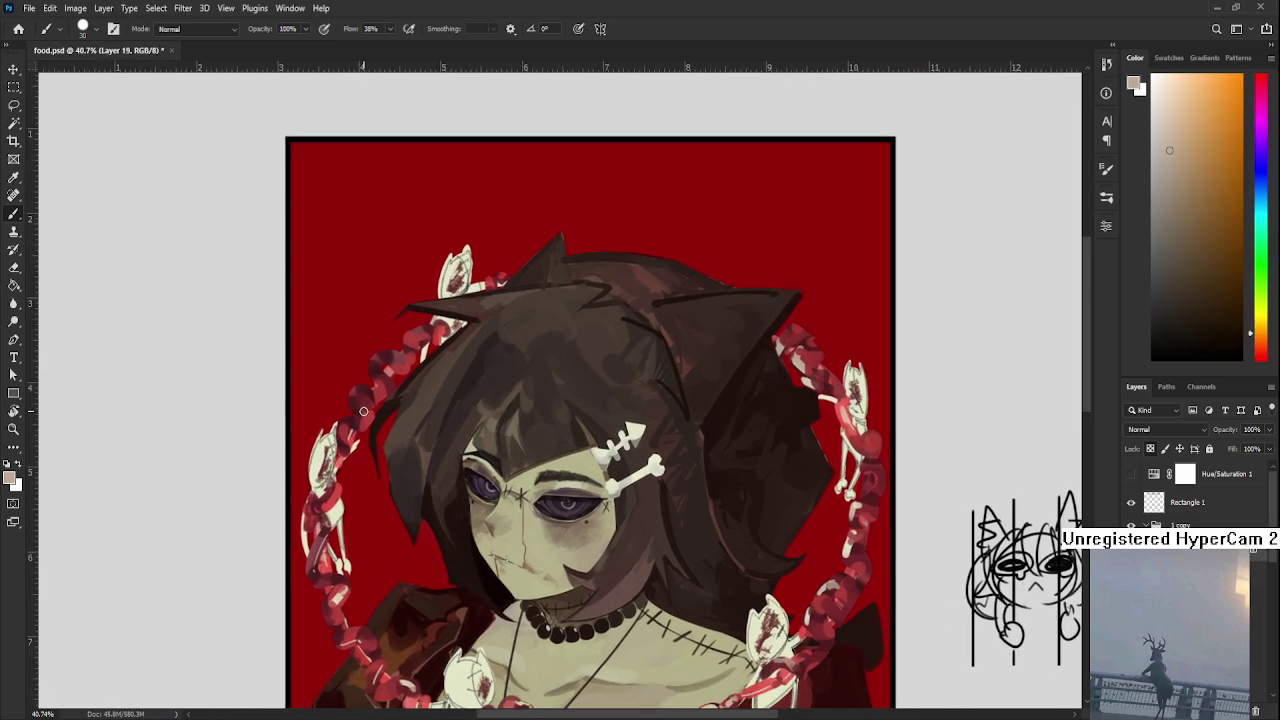
{"action": "left_click", "coordinate": [366, 420], "text": "alt"}
{"action": "left_click", "coordinate": [368, 418], "text": "alt"}
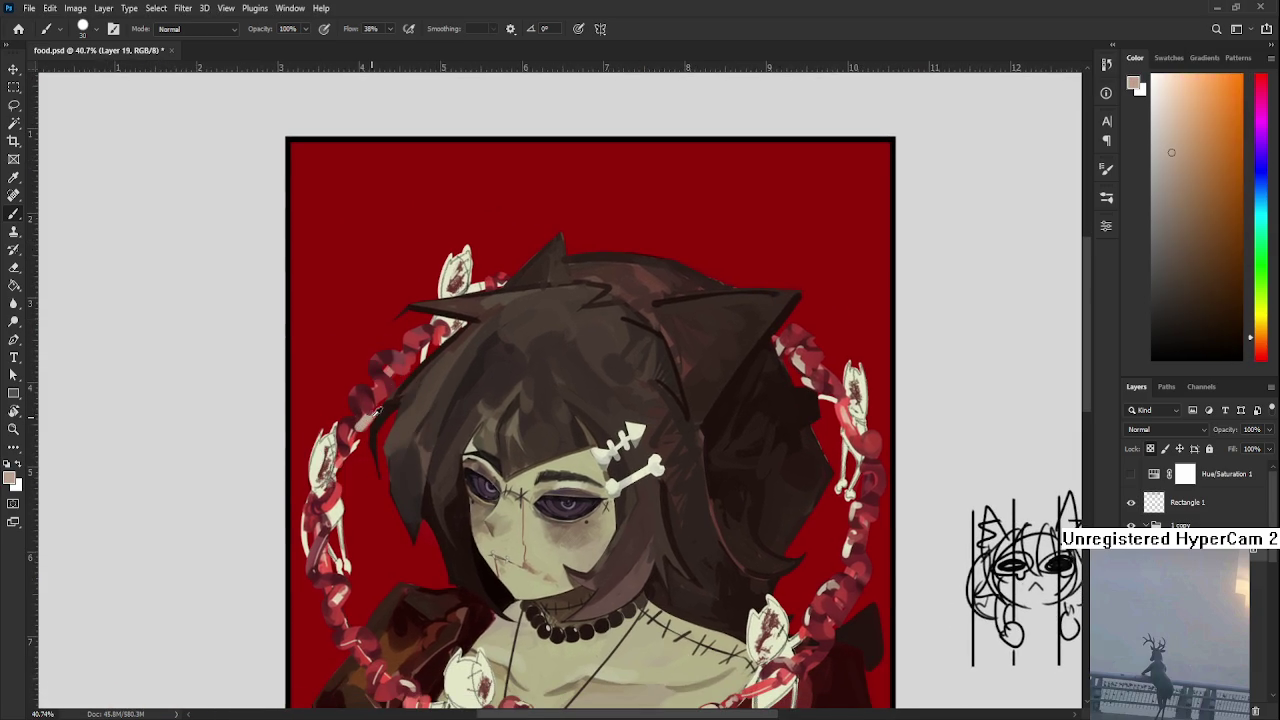
{"action": "left_click", "coordinate": [323, 466], "text": "alt"}
{"action": "left_click_drag", "start_coordinate": [380, 408], "coordinate": [371, 436]}
{"action": "left_click", "coordinate": [361, 420], "text": "alt"}
{"action": "left_click", "coordinate": [363, 418], "text": "alt"}
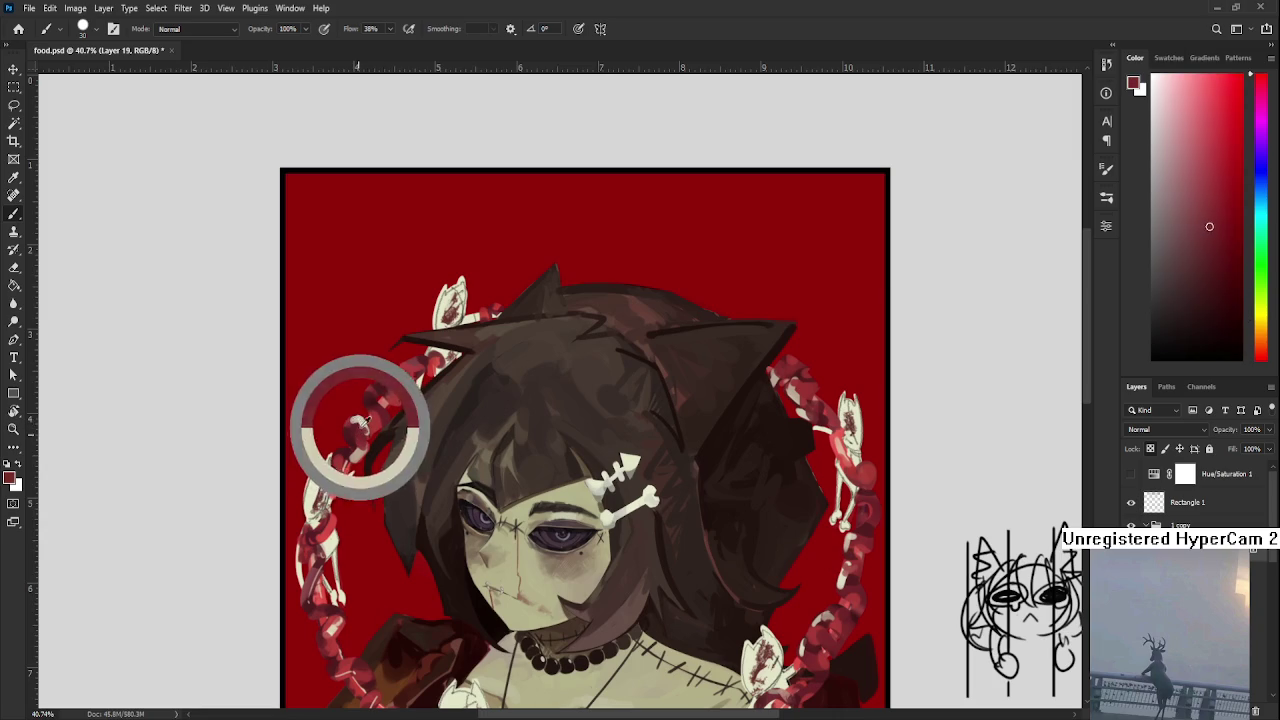
{"action": "left_click", "coordinate": [367, 422], "text": "alt"}
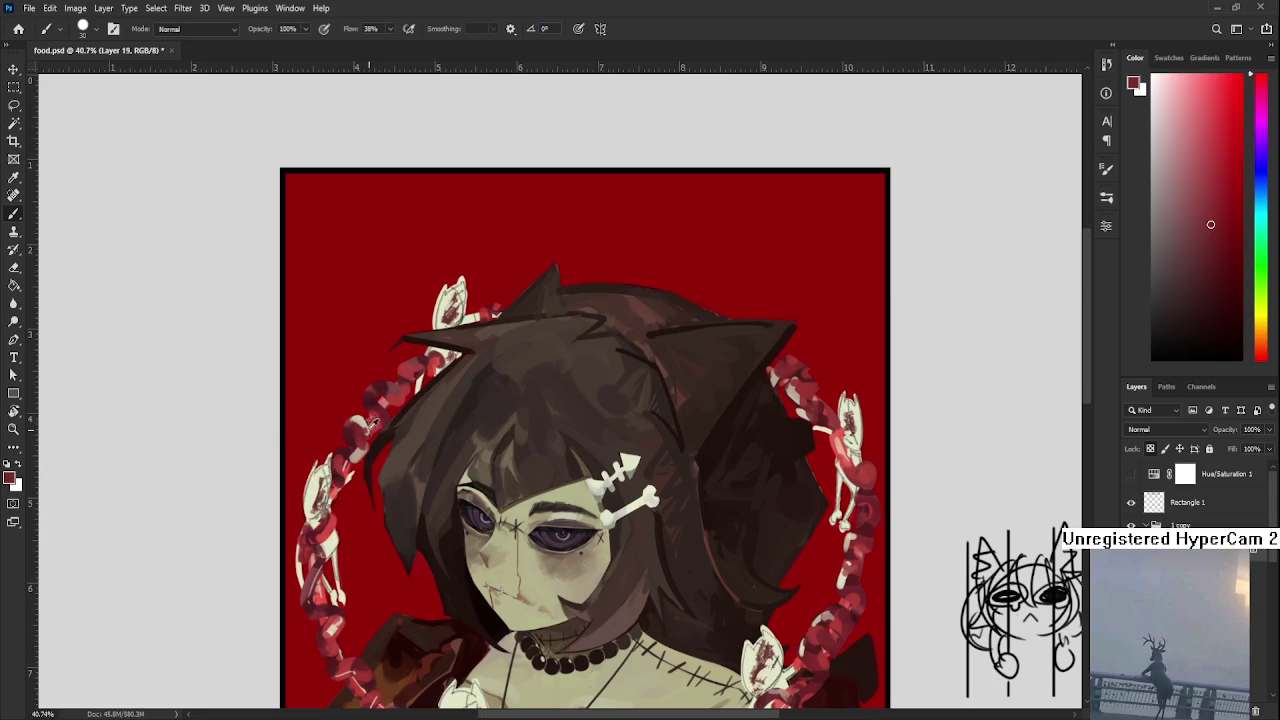
{"action": "left_click", "coordinate": [391, 392], "text": "alt"}
{"action": "left_click", "coordinate": [377, 386], "text": "alt"}
{"action": "left_click", "coordinate": [395, 392], "text": "alt"}
{"action": "left_click", "coordinate": [378, 388], "text": "alt"}
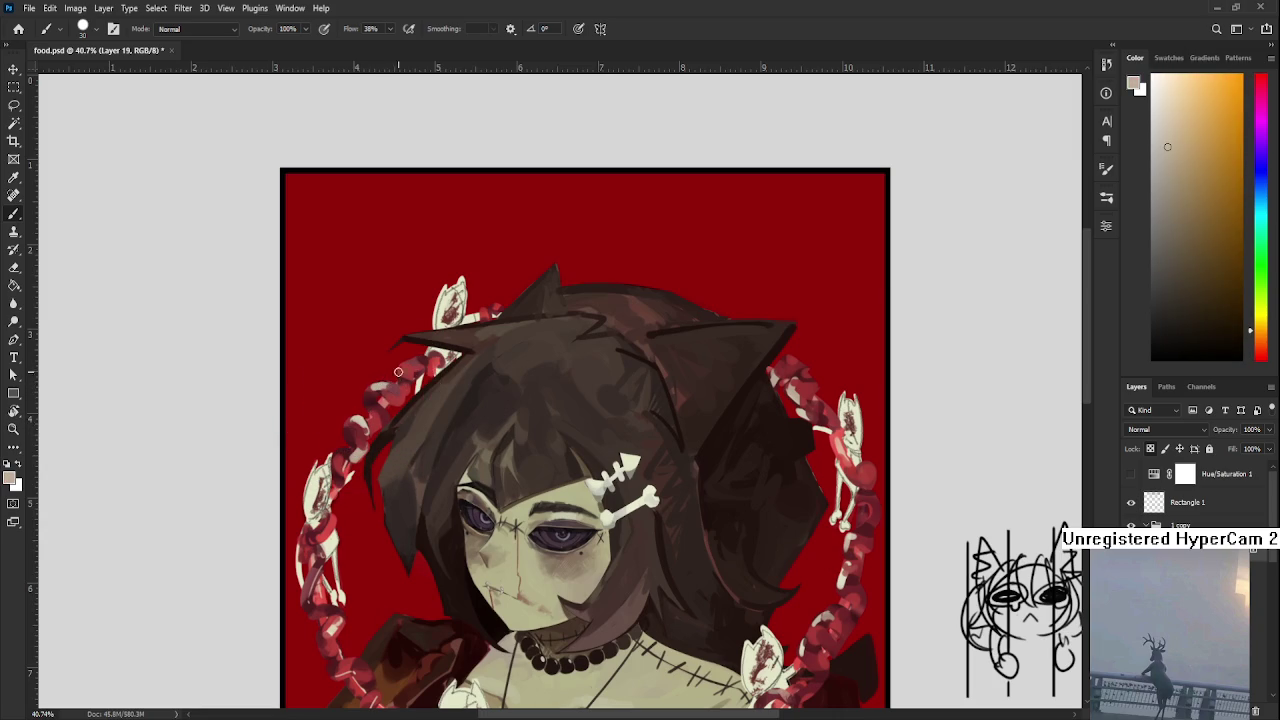
{"action": "left_click", "coordinate": [405, 373], "text": "alt"}
{"action": "left_click", "coordinate": [410, 370], "text": "alt"}
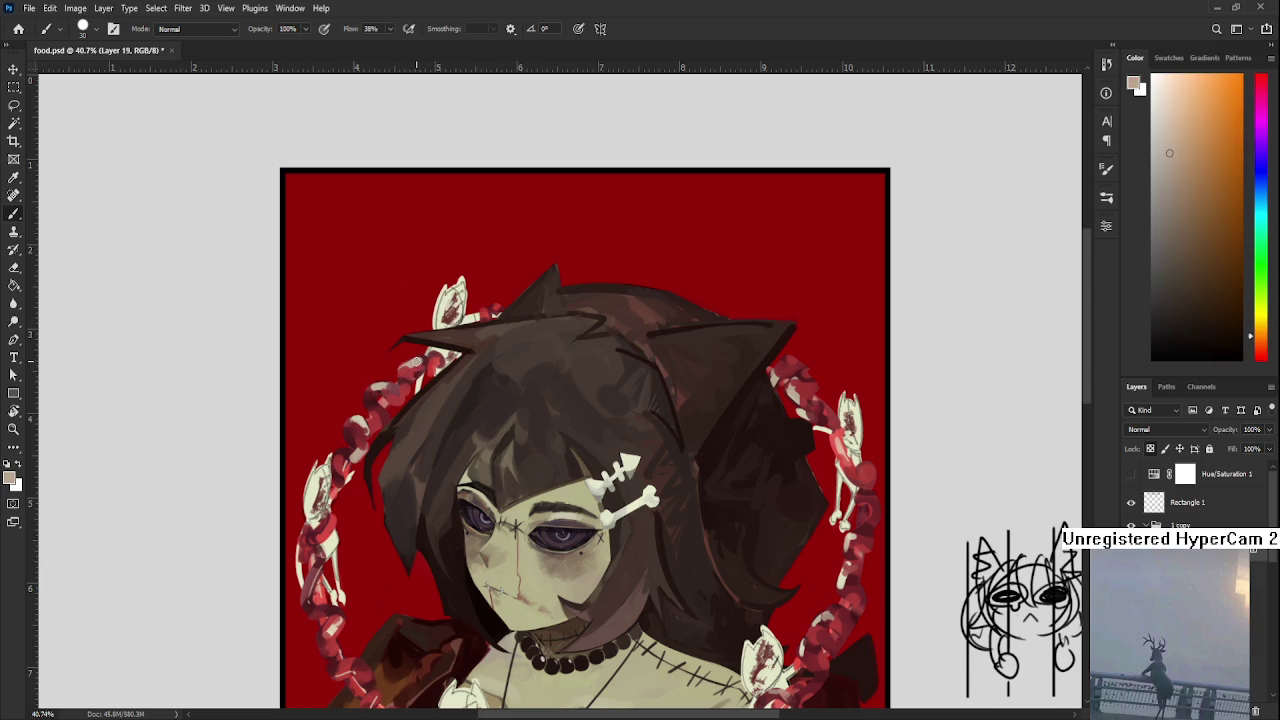
{"action": "left_click", "coordinate": [426, 372], "text": "alt"}
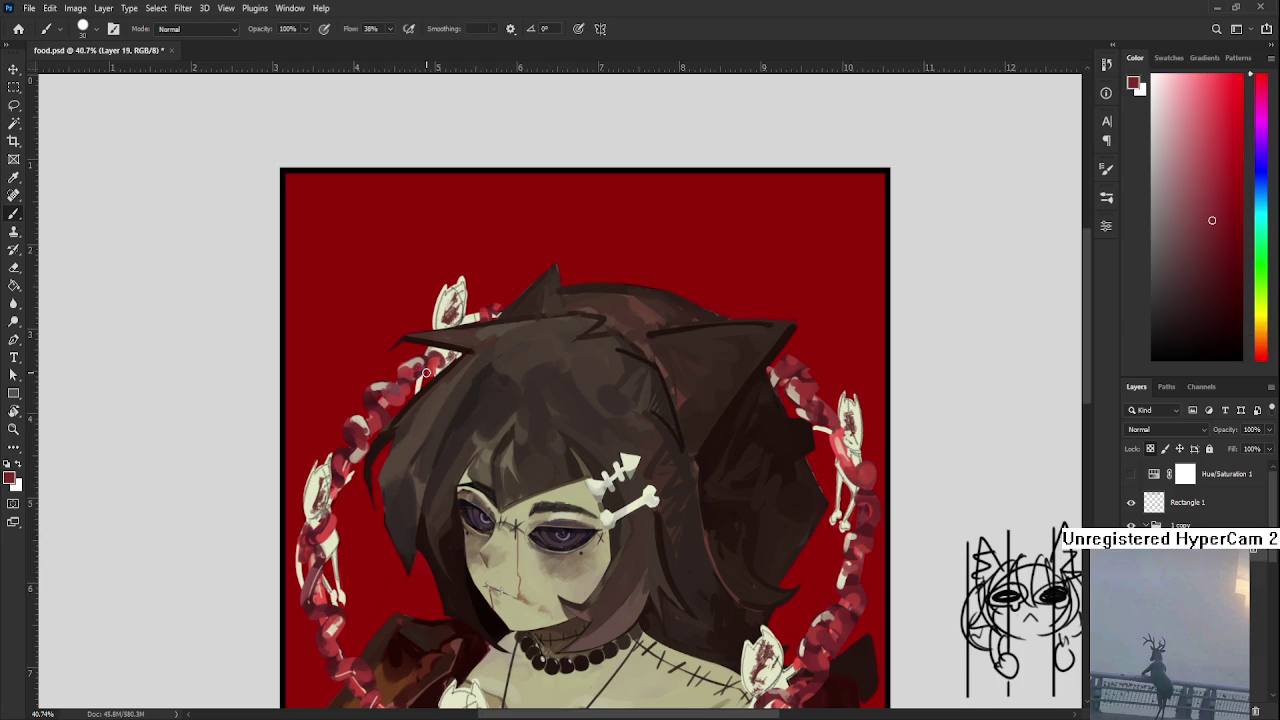
At 59.6% zoom, paint thin pale yellow highlights on the chest chain links with a 9 px brush, undoing one
{"action": "scroll", "coordinate": [426, 372], "scroll_direction": "down", "scroll_amount": 2}
{"action": "scroll", "coordinate": [426, 372], "scroll_direction": "down", "scroll_amount": 2}
{"action": "scroll", "coordinate": [480, 400], "scroll_direction": "up", "scroll_amount": 3}
{"action": "left_click_drag", "start_coordinate": [500, 422], "coordinate": [536, 502]}
{"action": "scroll", "coordinate": [508, 436], "scroll_direction": "up", "scroll_amount": 1}
{"action": "scroll", "coordinate": [508, 436], "scroll_direction": "up", "scroll_amount": 2}
{"action": "scroll", "coordinate": [520, 440], "scroll_direction": "down", "scroll_amount": 4}
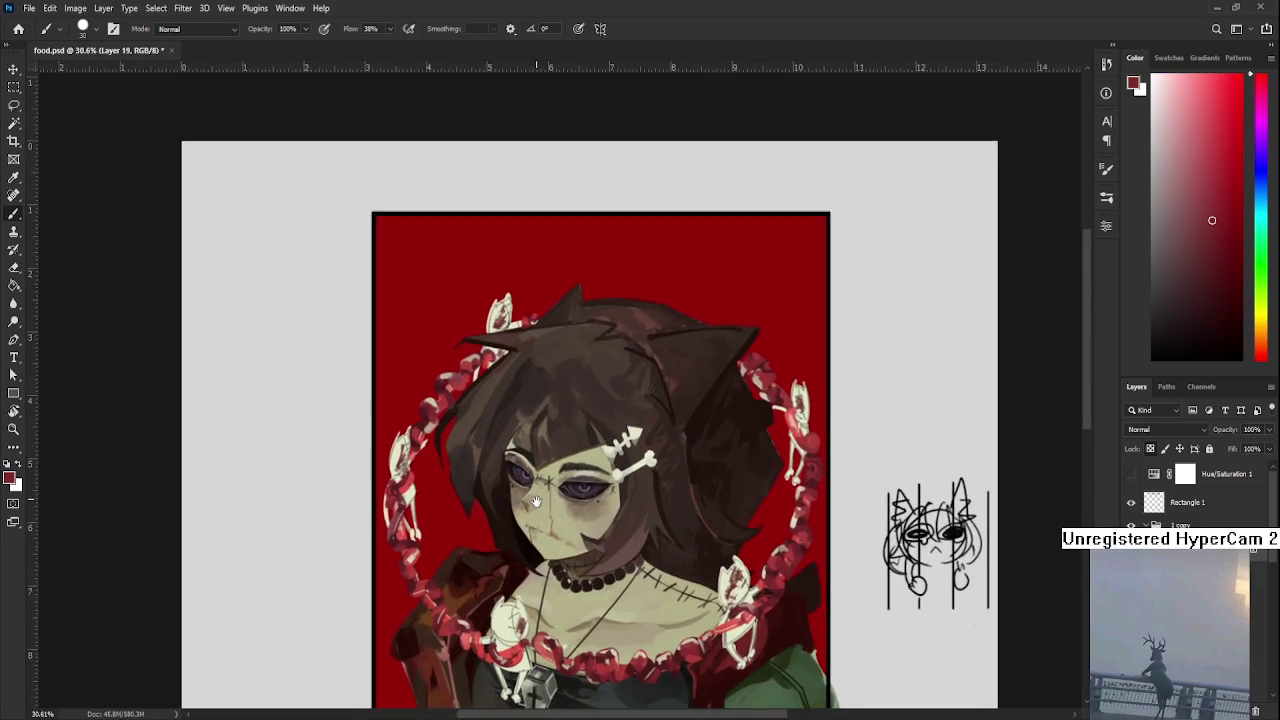
{"action": "scroll", "coordinate": [536, 502], "scroll_direction": "up", "scroll_amount": 1}
{"action": "scroll", "coordinate": [536, 502], "scroll_direction": "up", "scroll_amount": 3}
{"action": "left_click", "coordinate": [415, 540], "text": "alt"}
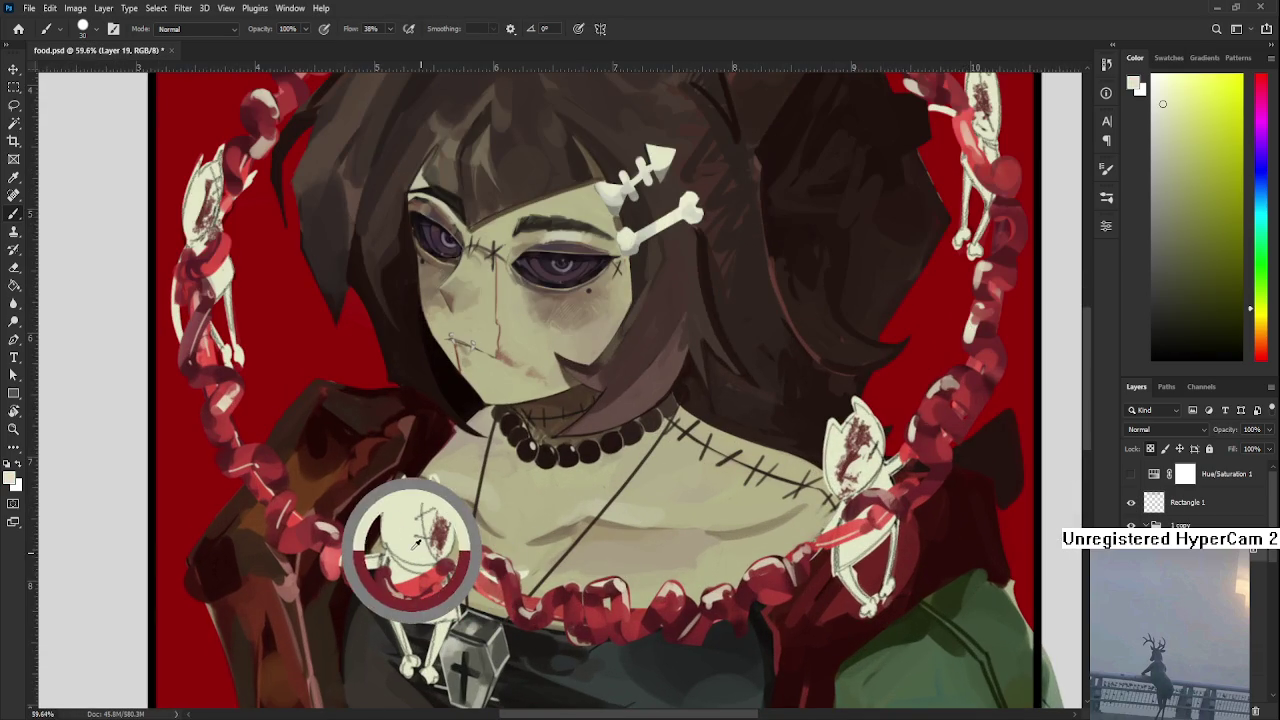
{"action": "key", "text": "bracketleft"}
{"action": "key", "text": "bracketleft"}
{"action": "key", "text": "bracketleft"}
{"action": "key", "text": "bracketleft"}
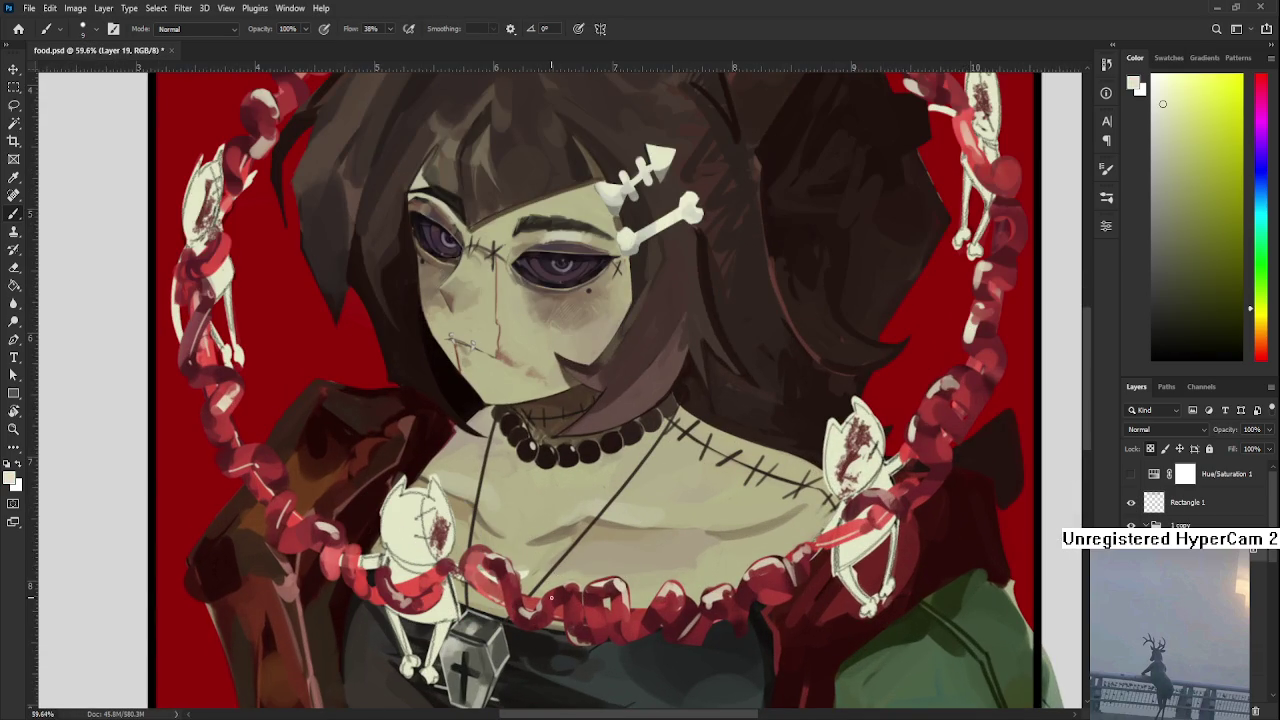
{"action": "left_click_drag", "start_coordinate": [597, 586], "coordinate": [602, 634]}
{"action": "left_click_drag", "start_coordinate": [670, 598], "coordinate": [648, 627]}
{"action": "key", "text": "ctrl+z"}
{"action": "scroll", "coordinate": [632, 556], "scroll_direction": "right", "scroll_amount": 3}
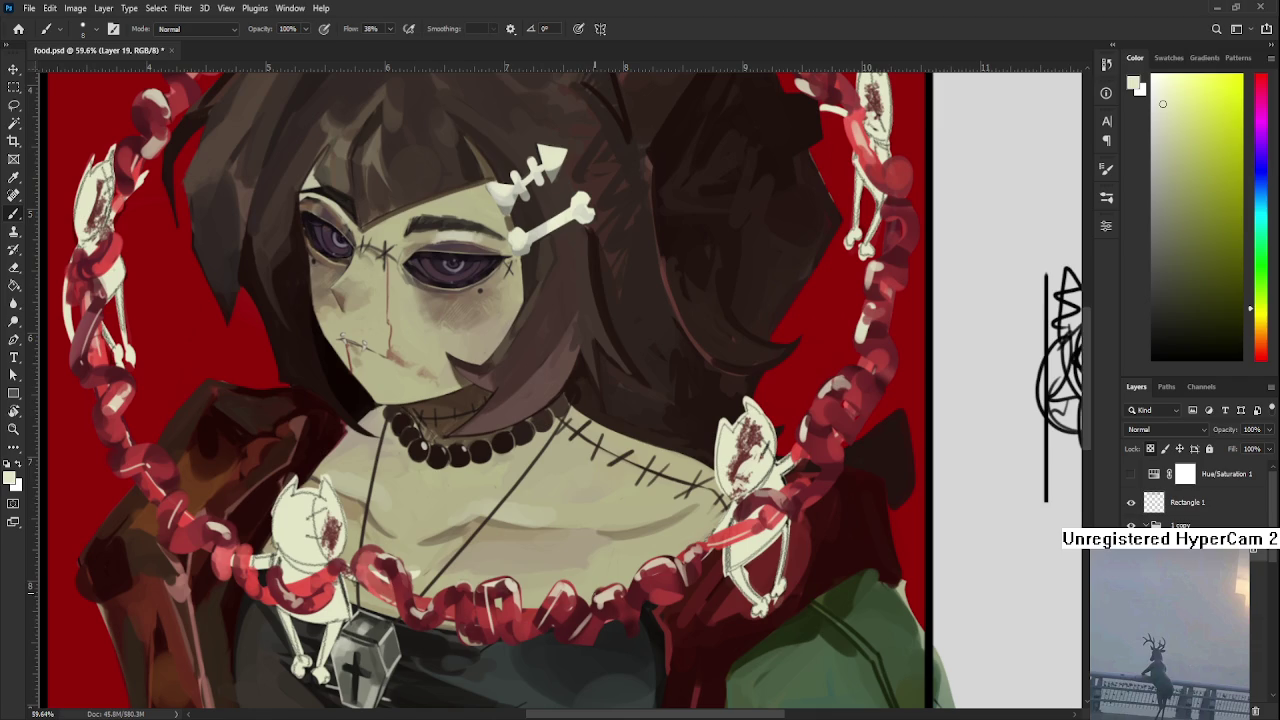
Sample dark red and pale beige from the chain and repaint the chain section near the right shoulder
{"action": "left_click", "coordinate": [613, 604], "text": "alt"}
{"action": "left_click", "coordinate": [612, 590], "text": "alt"}
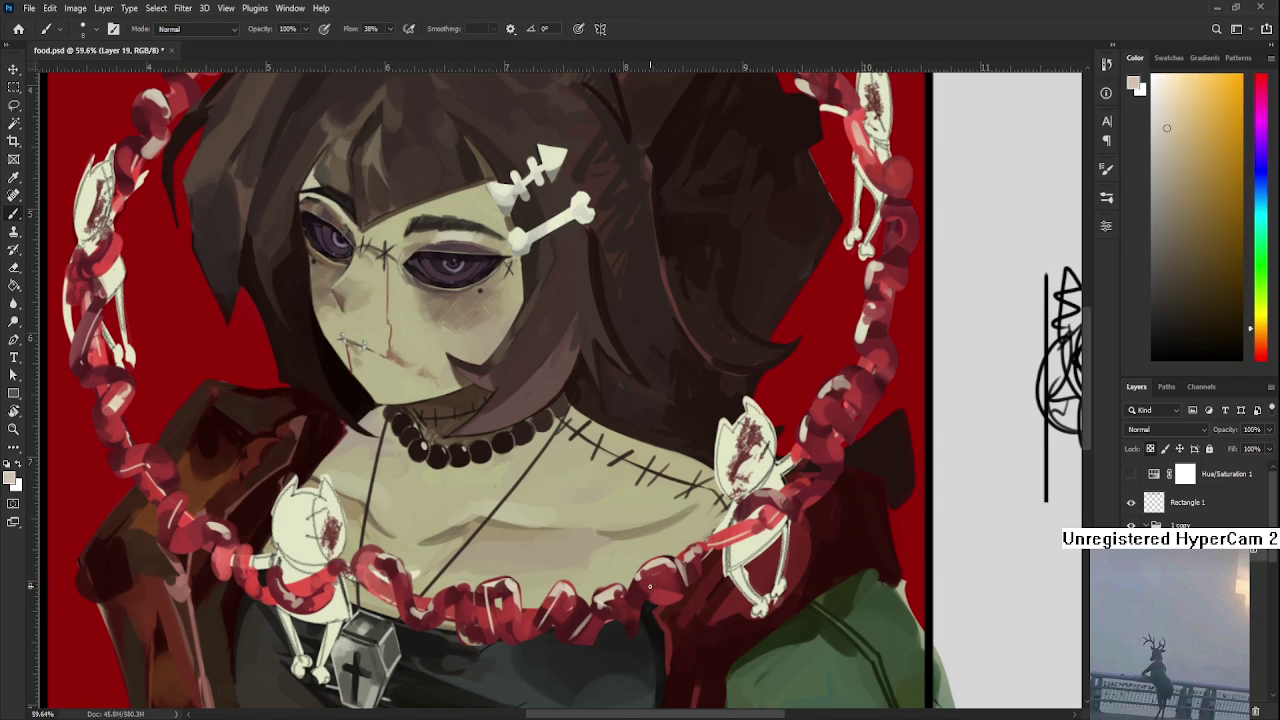
{"action": "left_click_drag", "start_coordinate": [707, 546], "coordinate": [484, 657]}
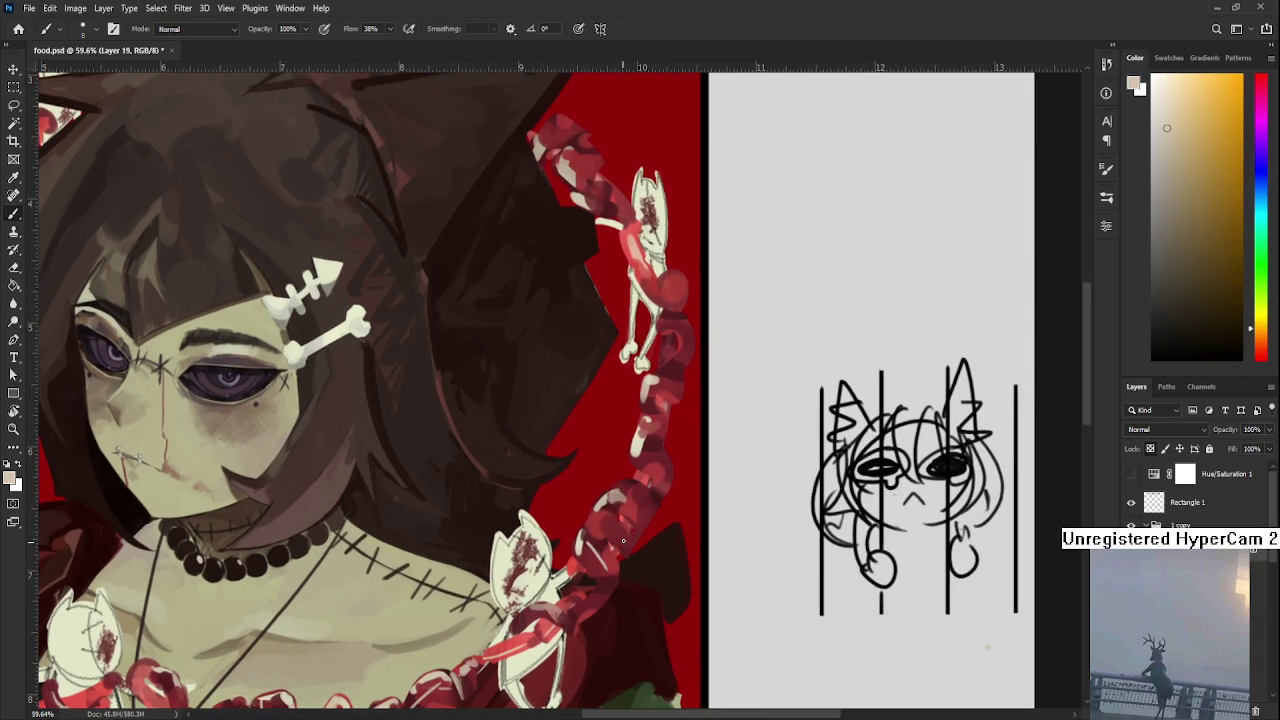
{"action": "mouse_move", "coordinate": [605, 545]}
{"action": "left_mouse_down"}
{"action": "mouse_move", "coordinate": [630, 512]}
{"action": "mouse_move", "coordinate": [590, 573]}
{"action": "left_mouse_up"}
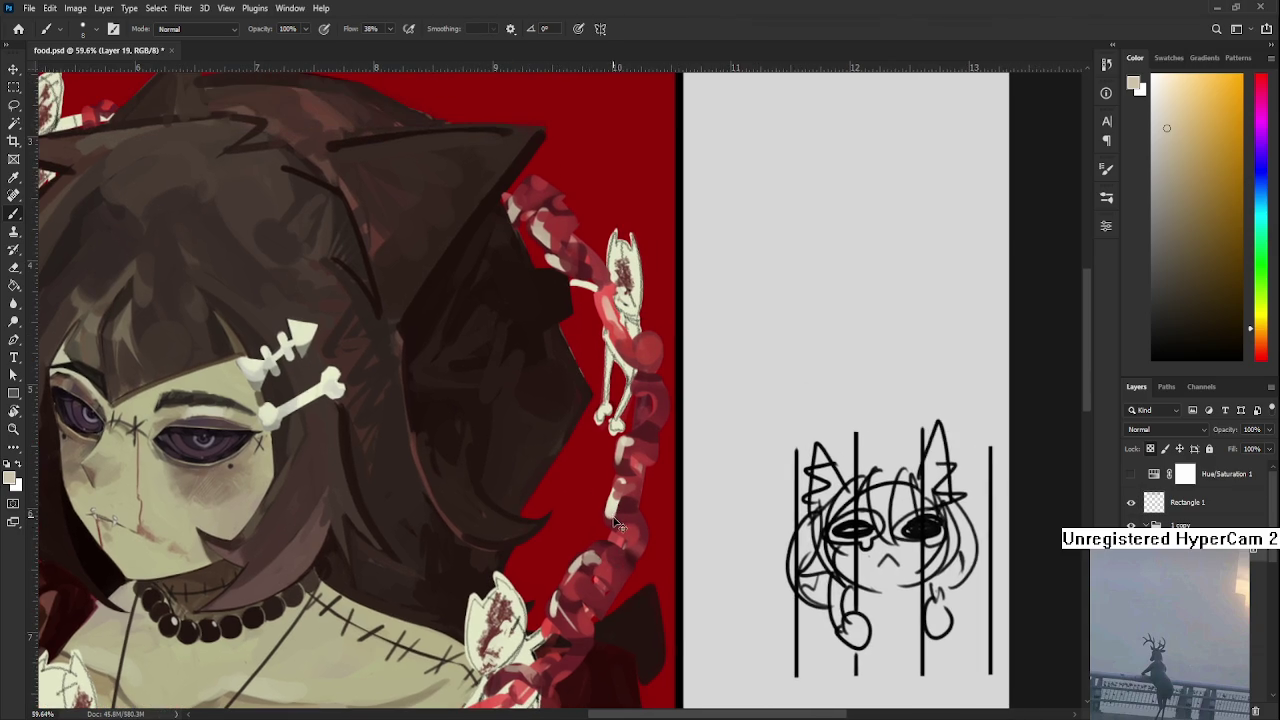
{"action": "scroll", "coordinate": [634, 545], "scroll_direction": "down", "scroll_amount": 5}
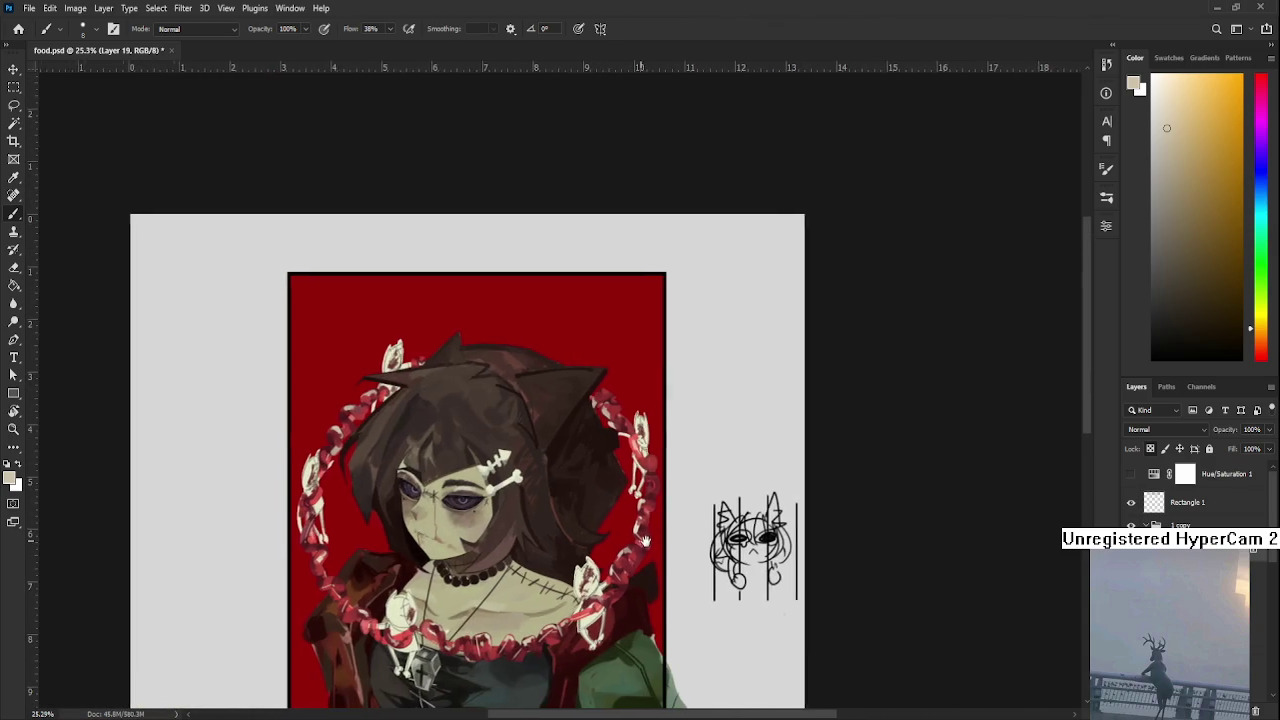
{"action": "scroll", "coordinate": [660, 517], "scroll_direction": "down", "scroll_amount": 1}
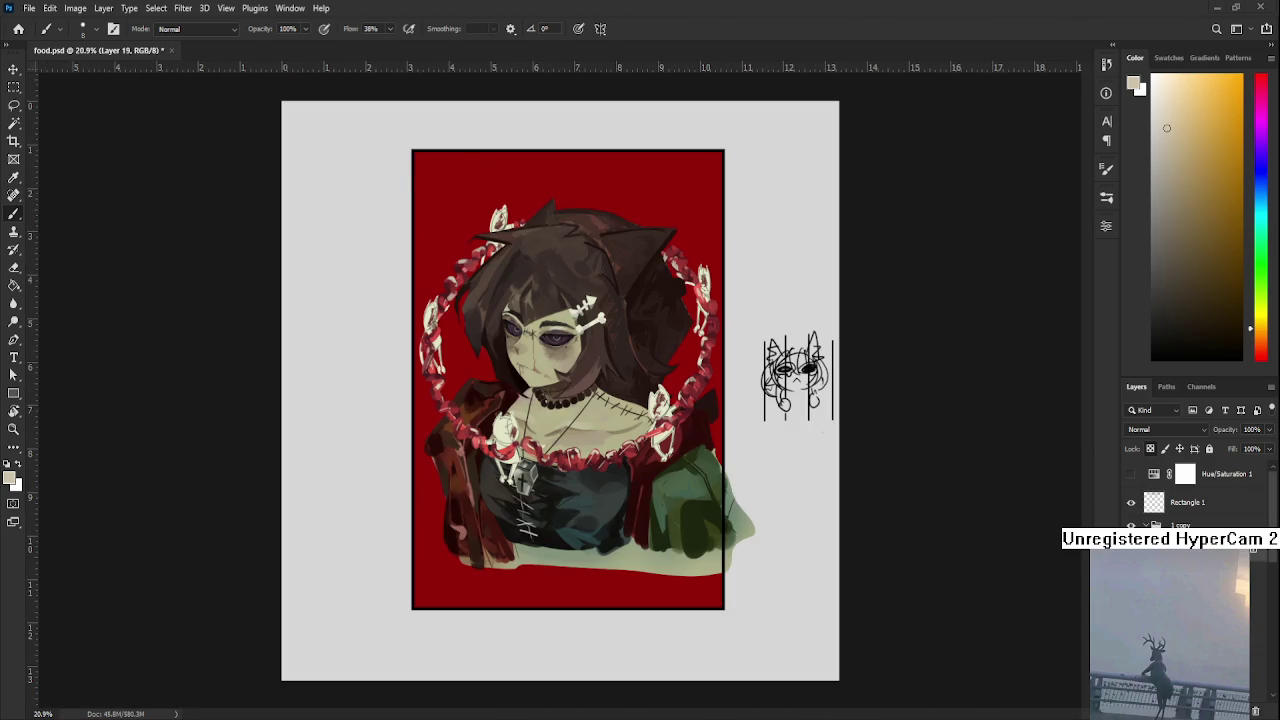
{"action": "scroll", "coordinate": [630, 430], "scroll_direction": "up", "scroll_amount": 2}
{"action": "scroll", "coordinate": [616, 395], "scroll_direction": "up", "scroll_amount": 2}
Recentre the artwork and zoom out and back in to review the chain wreath
{"action": "left_click_drag", "start_coordinate": [616, 395], "coordinate": [626, 462]}
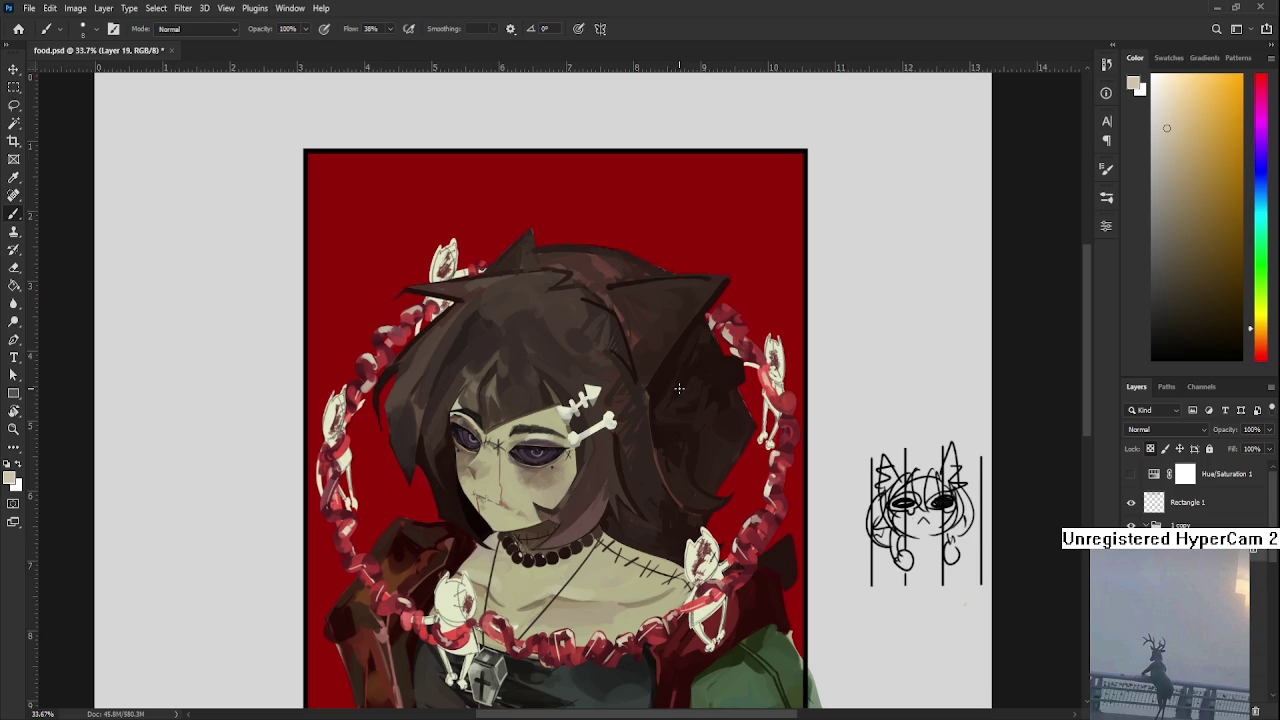
{"action": "scroll", "coordinate": [680, 388], "scroll_direction": "down", "scroll_amount": 1}
{"action": "scroll", "coordinate": [620, 330], "scroll_direction": "down", "scroll_amount": 1}
{"action": "scroll", "coordinate": [545, 250], "scroll_direction": "up", "scroll_amount": 1}
{"action": "scroll", "coordinate": [545, 250], "scroll_direction": "up", "scroll_amount": 1}
{"action": "scroll", "coordinate": [545, 236], "scroll_direction": "down", "scroll_amount": 1}
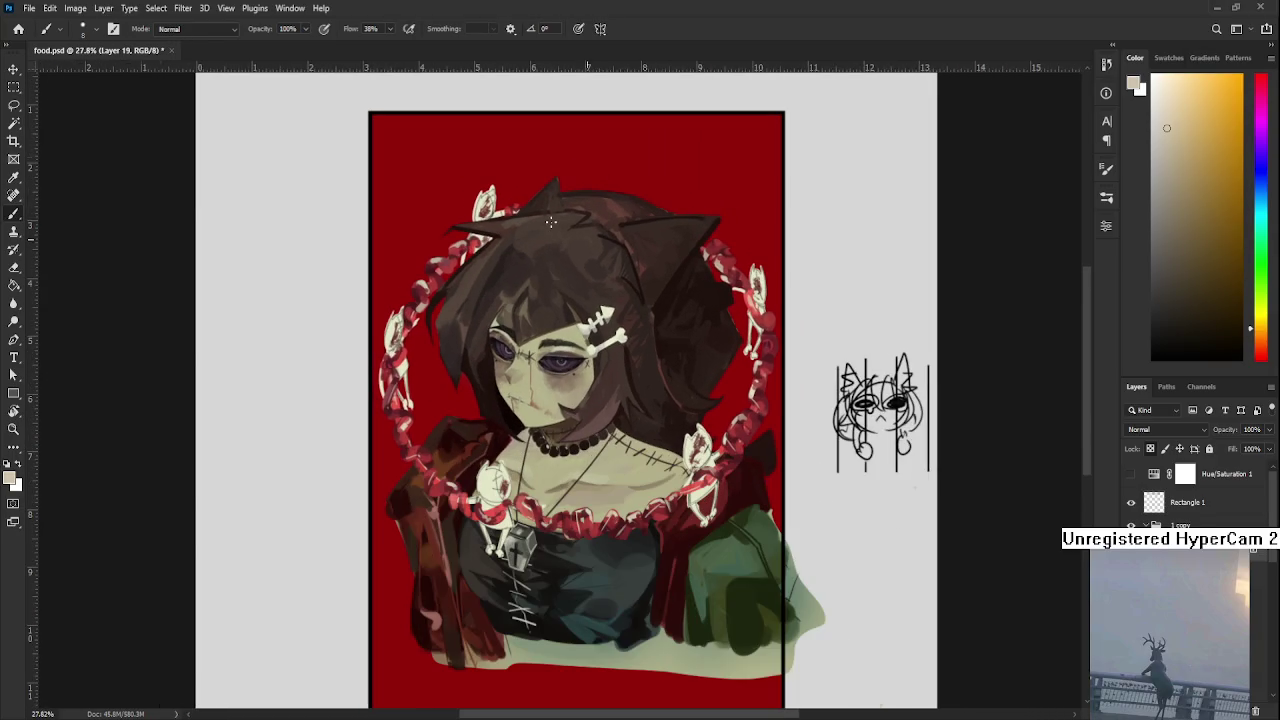
{"action": "scroll", "coordinate": [548, 216], "scroll_direction": "up", "scroll_amount": 2}
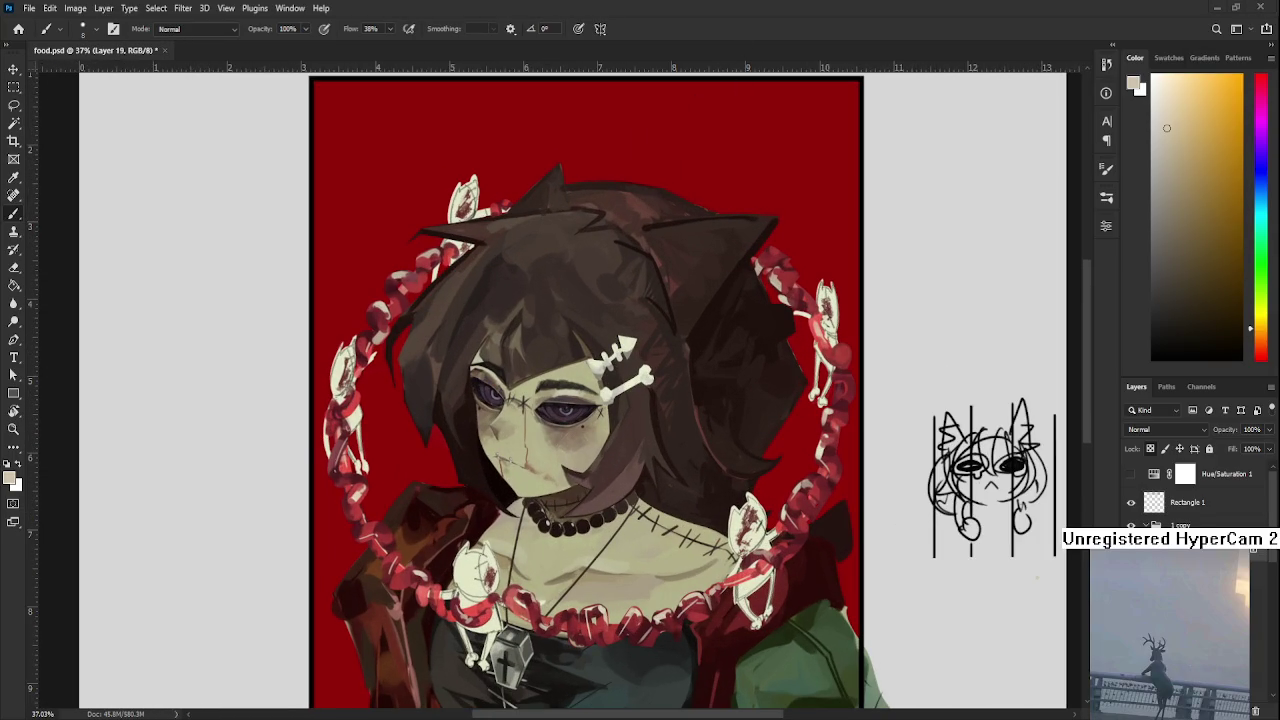
{"action": "scroll", "coordinate": [560, 390], "scroll_direction": "up", "scroll_amount": 2}
Toggle the latest chain edit off and on three times to compare the versions
{"action": "key", "text": "ctrl+z"}
{"action": "key", "text": "ctrl+shift+z"}
{"action": "key", "text": "ctrl+z"}
{"action": "key", "text": "ctrl+shift+z"}
{"action": "key", "text": "ctrl+z"}
{"action": "key", "text": "ctrl+shift+z"}
Add Layer 20, sample the background's dark red, and enlarge the brush
{"action": "key", "text": "ctrl+shift+alt+n"}
{"action": "left_click", "coordinate": [405, 336], "text": "alt"}
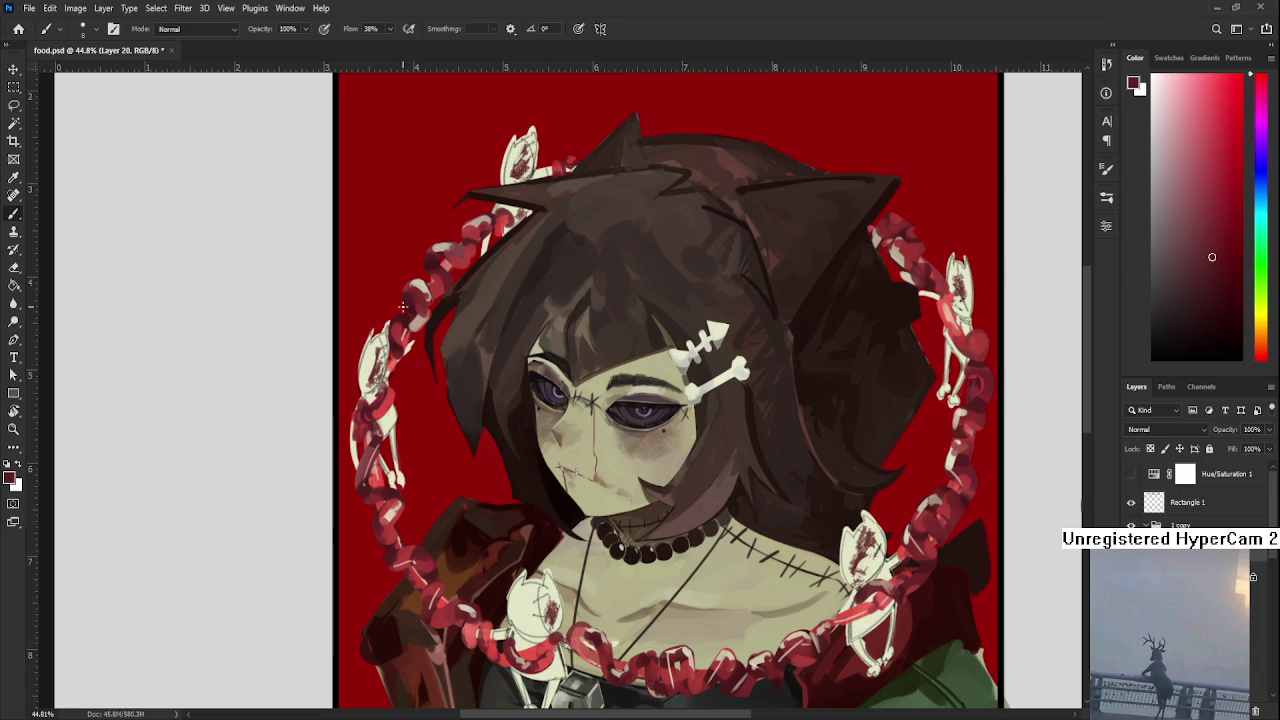
{"action": "key", "text": "bracketright"}
{"action": "key", "text": "bracketright"}
{"action": "key", "text": "bracketright"}
{"action": "key", "text": "bracketright"}
{"action": "key", "text": "bracketright"}
{"action": "key", "text": "bracketright"}
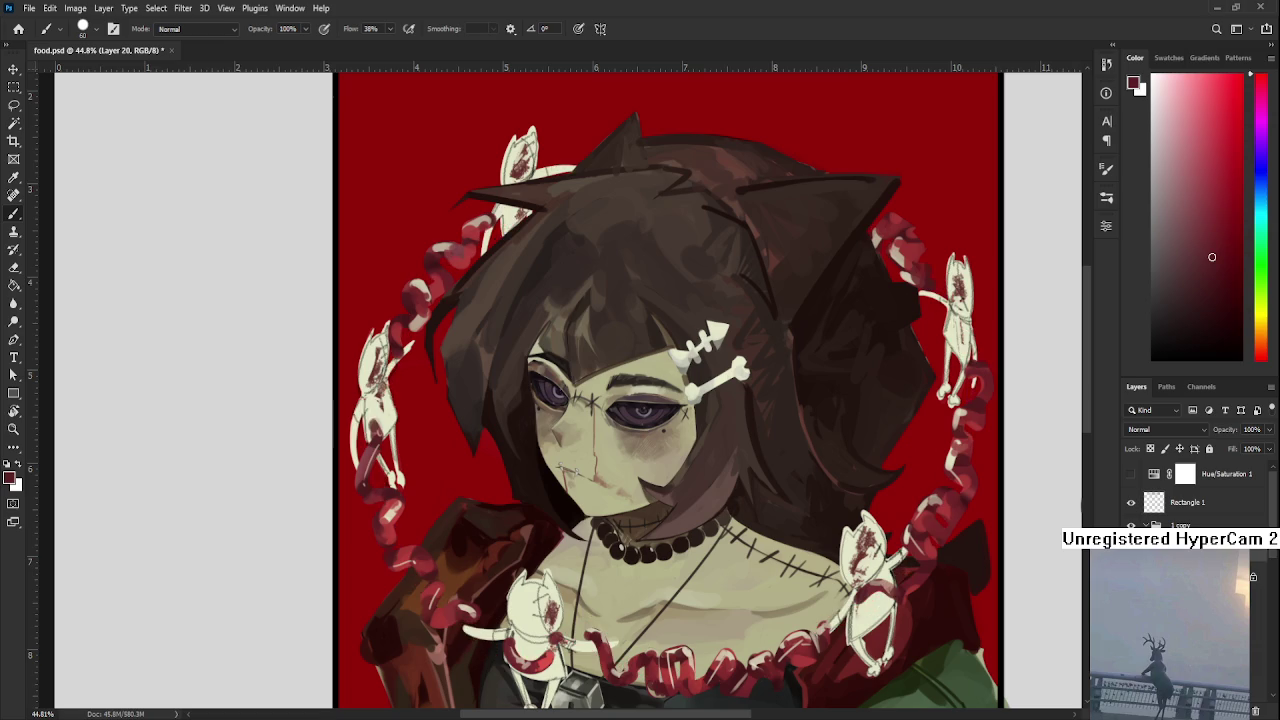
On a fresh layer, paint a vertical dark-red stroke beside the left chain, redoing it once
{"action": "key", "text": "ctrl+alt+shift+n"}
{"action": "left_click_drag", "start_coordinate": [428, 318], "coordinate": [433, 430]}
{"action": "key", "text": "ctrl+z"}
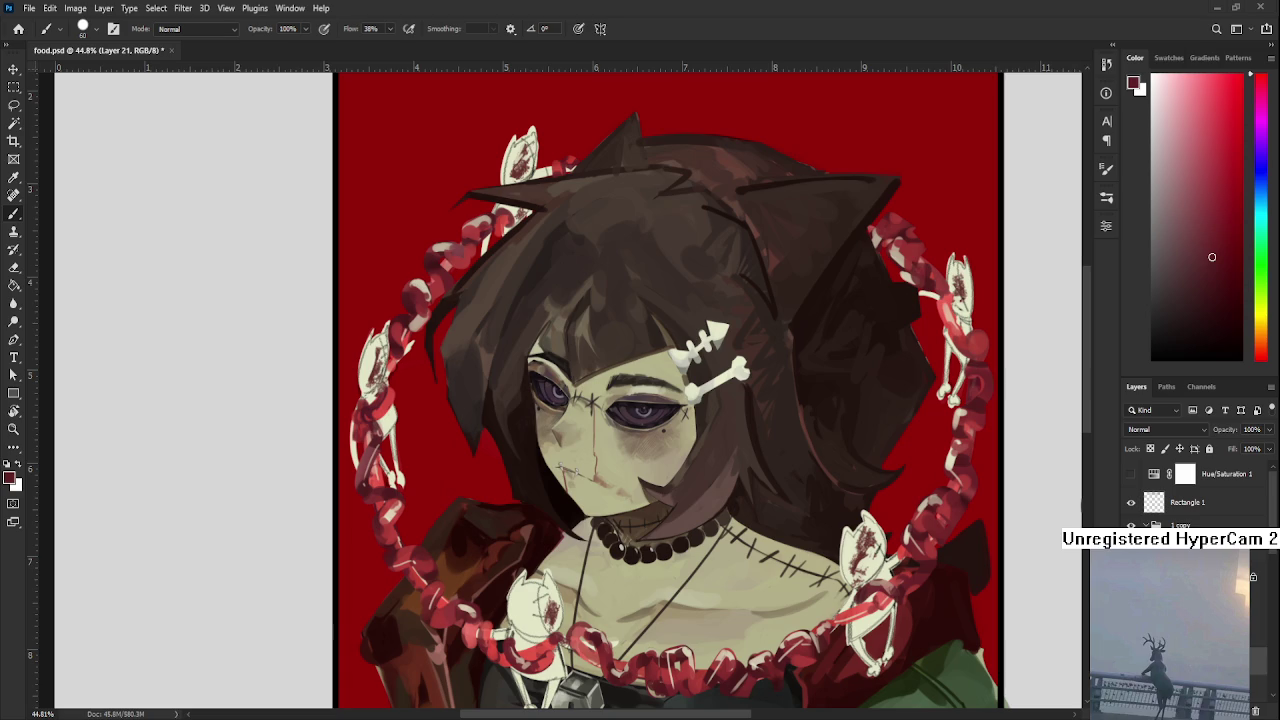
{"action": "scroll", "coordinate": [564, 375], "scroll_direction": "down", "scroll_amount": 1}
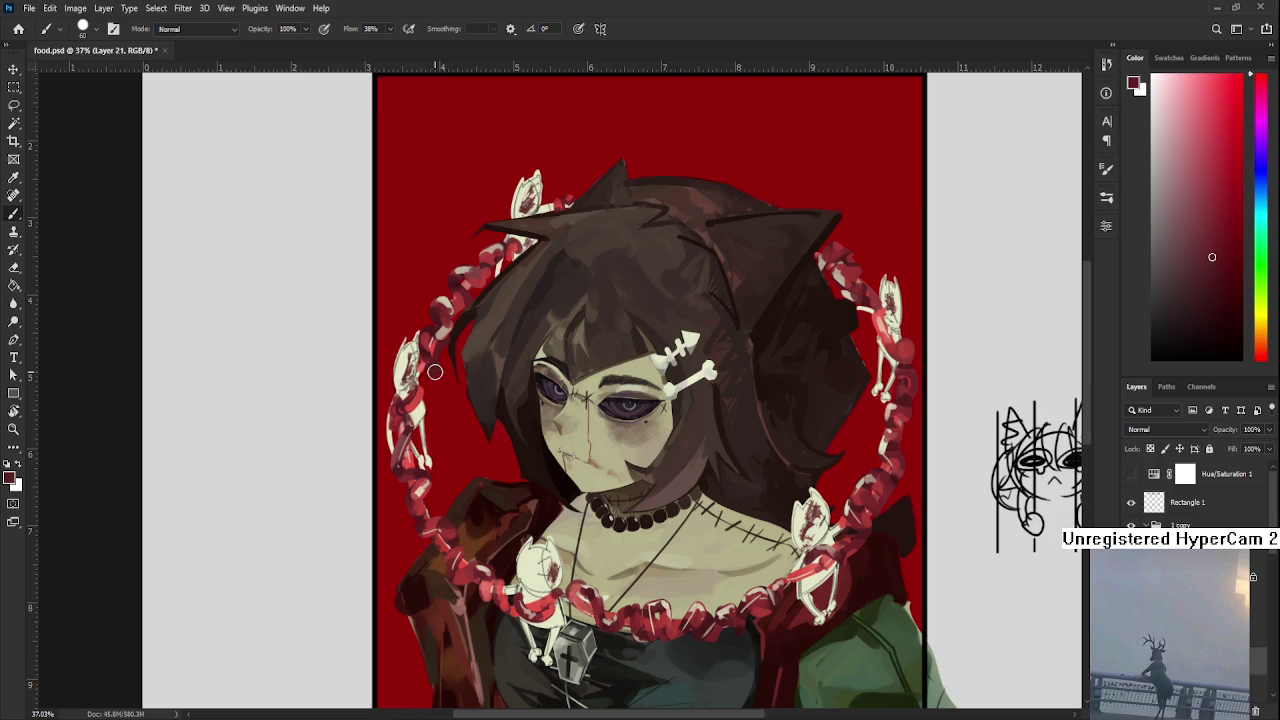
{"action": "left_click_drag", "start_coordinate": [449, 374], "coordinate": [443, 420]}
Pick a dark brown painting colour in the Color panel
{"action": "key", "text": "e"}
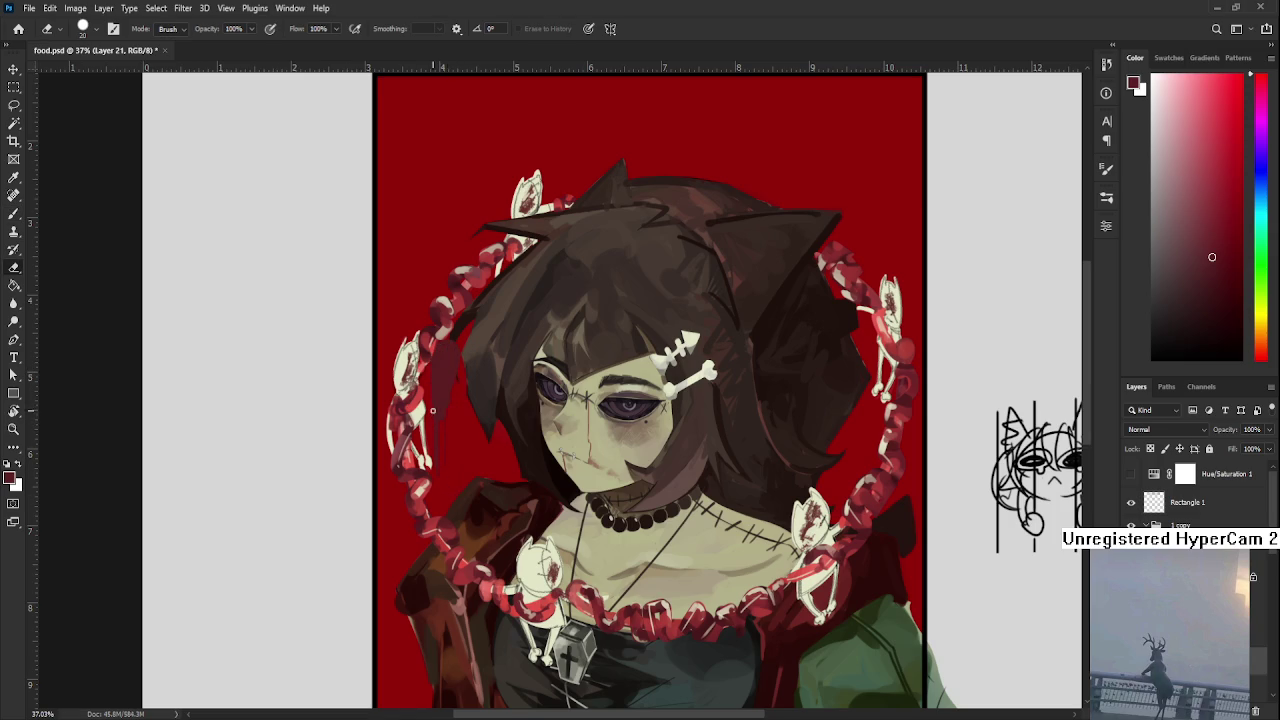
{"action": "key", "text": "b"}
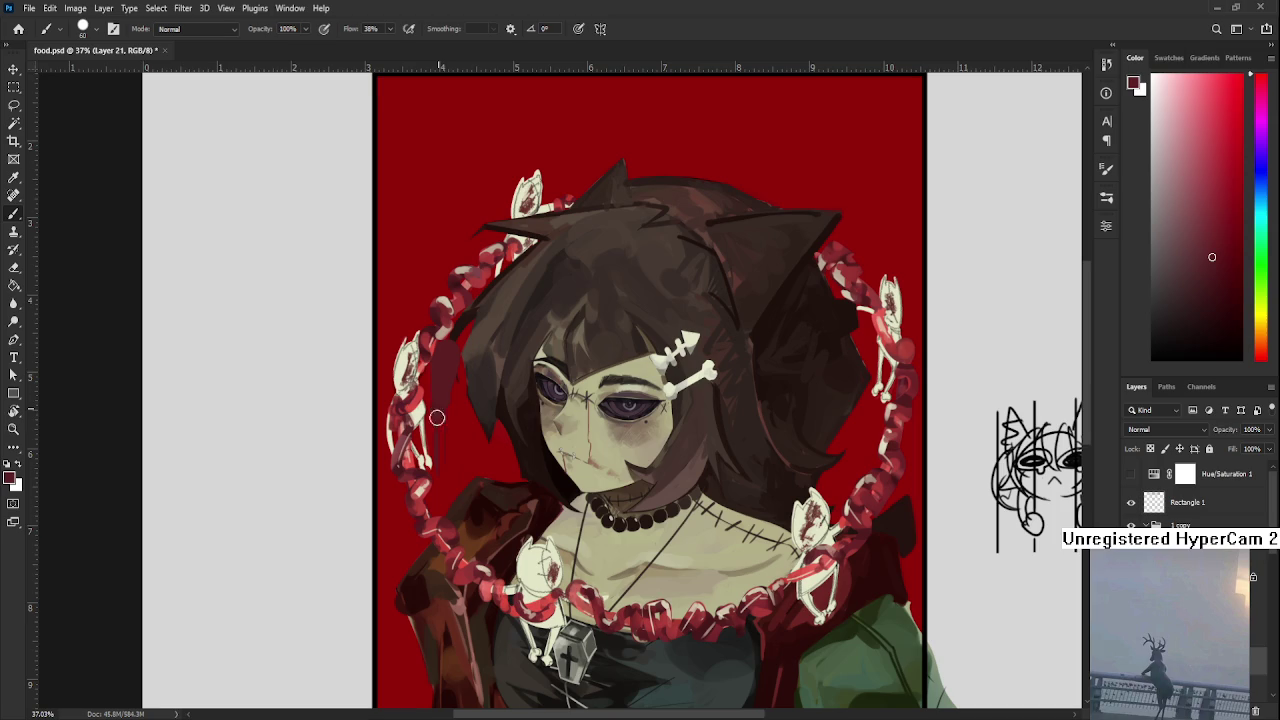
{"action": "key", "text": "e"}
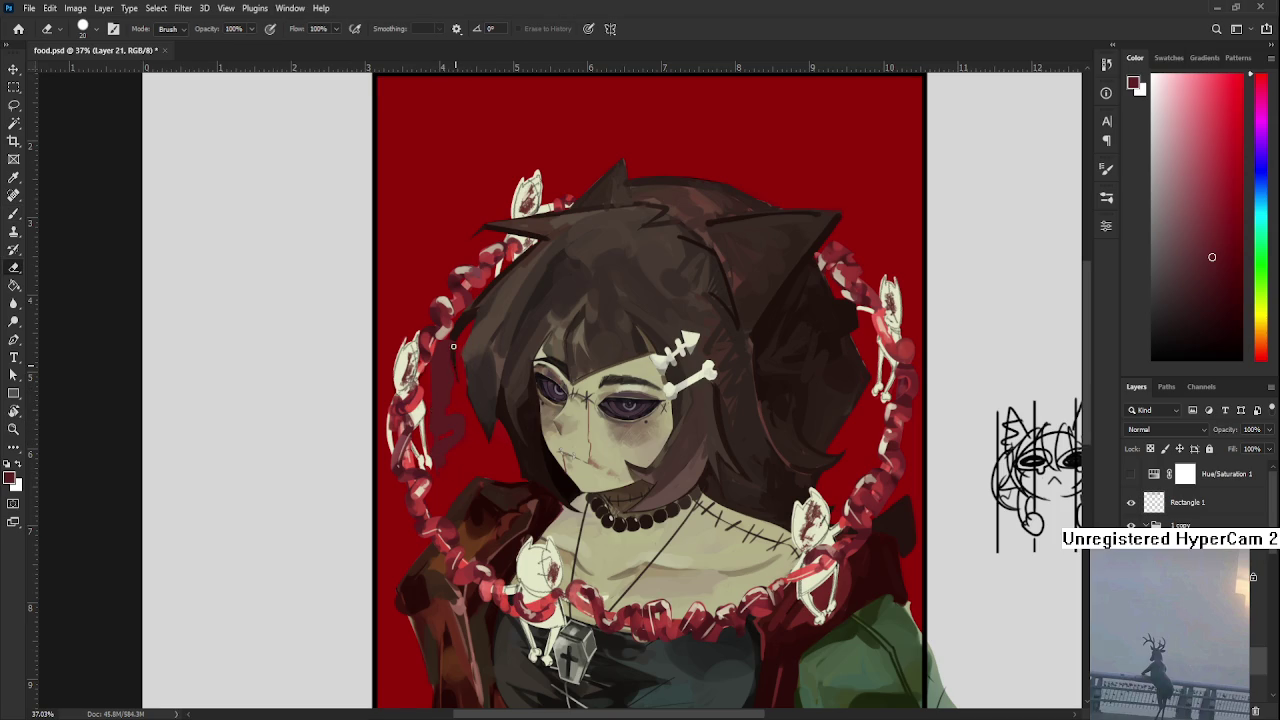
{"action": "key", "text": "b"}
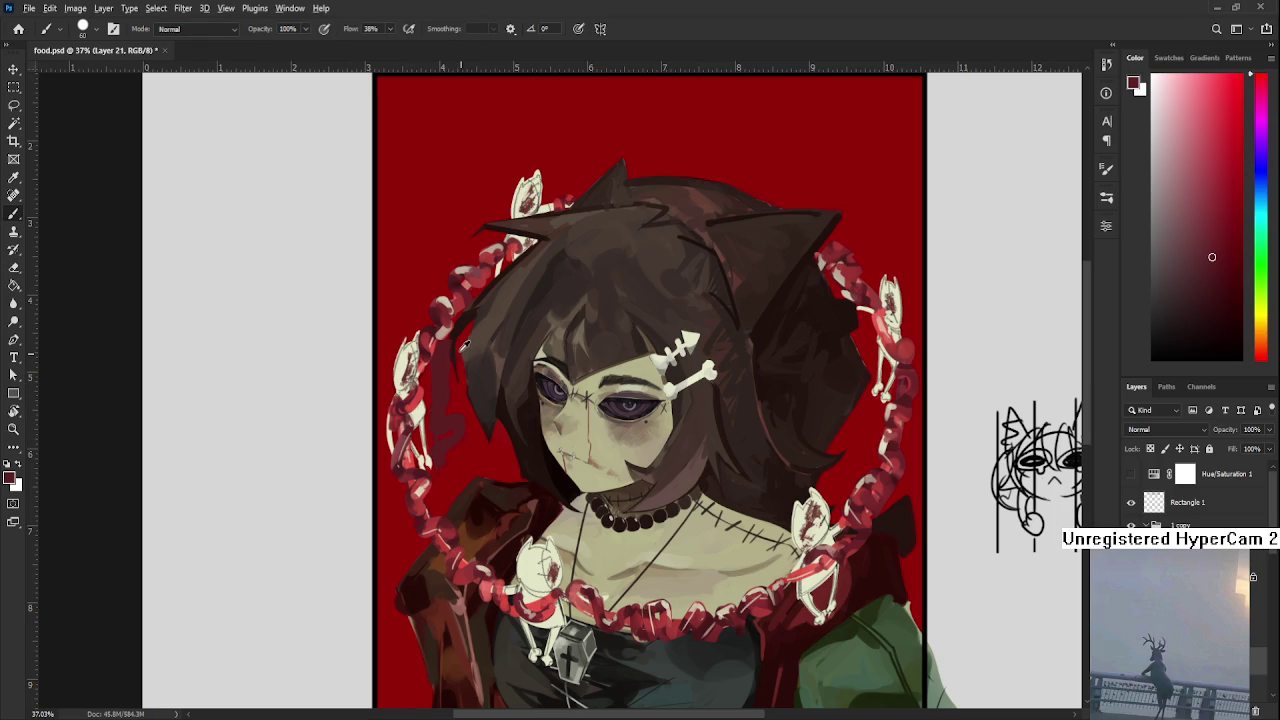
{"action": "left_click", "coordinate": [1227, 317]}
{"action": "left_click", "coordinate": [1233, 321]}
With the brush enlarged to about 300, paint dark brown shadow beside the hair and face
{"action": "key", "text": "bracketright"}
{"action": "key", "text": "bracketright"}
{"action": "key", "text": "bracketright"}
{"action": "left_click_drag", "start_coordinate": [443, 380], "coordinate": [471, 451]}
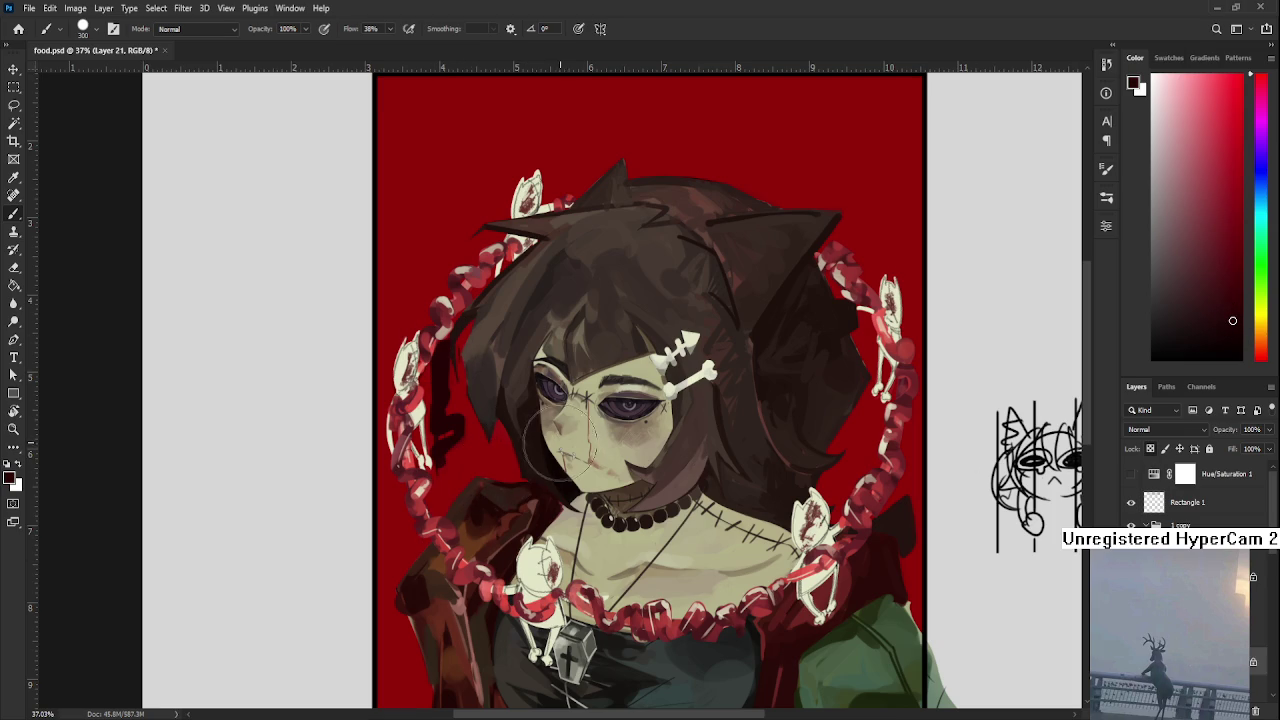
{"action": "key", "text": "e"}
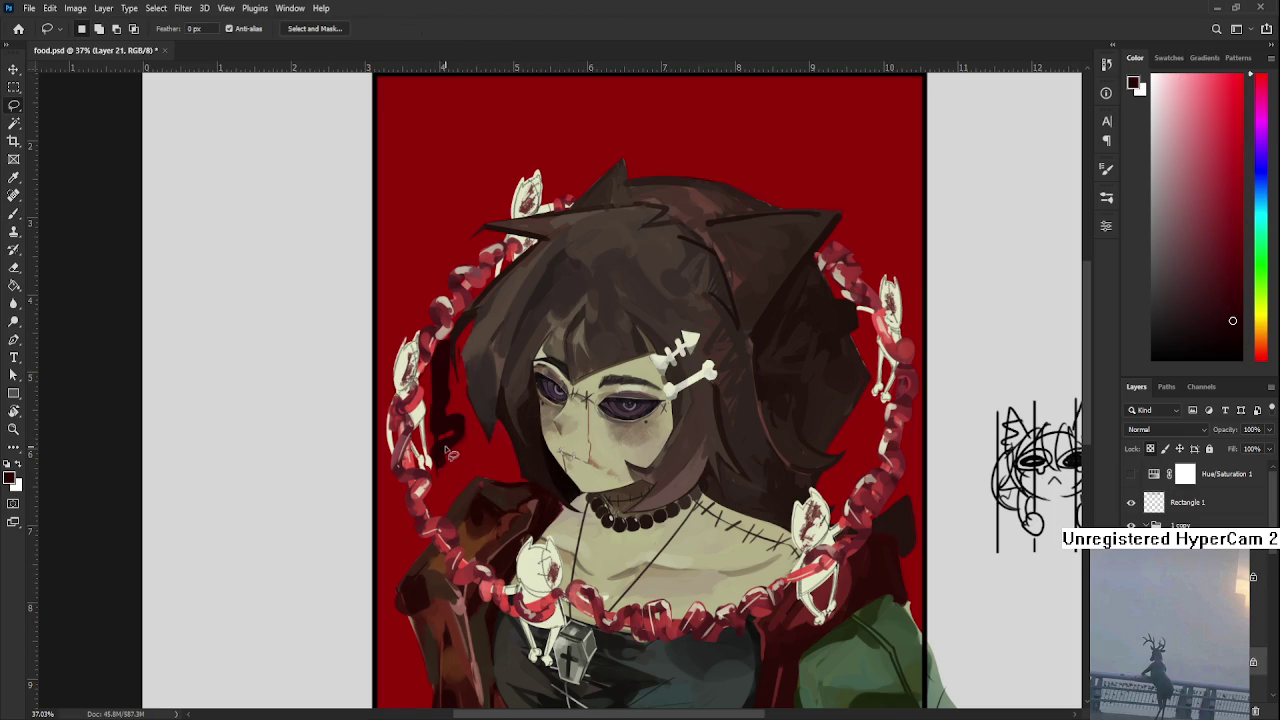
{"action": "key", "text": "b"}
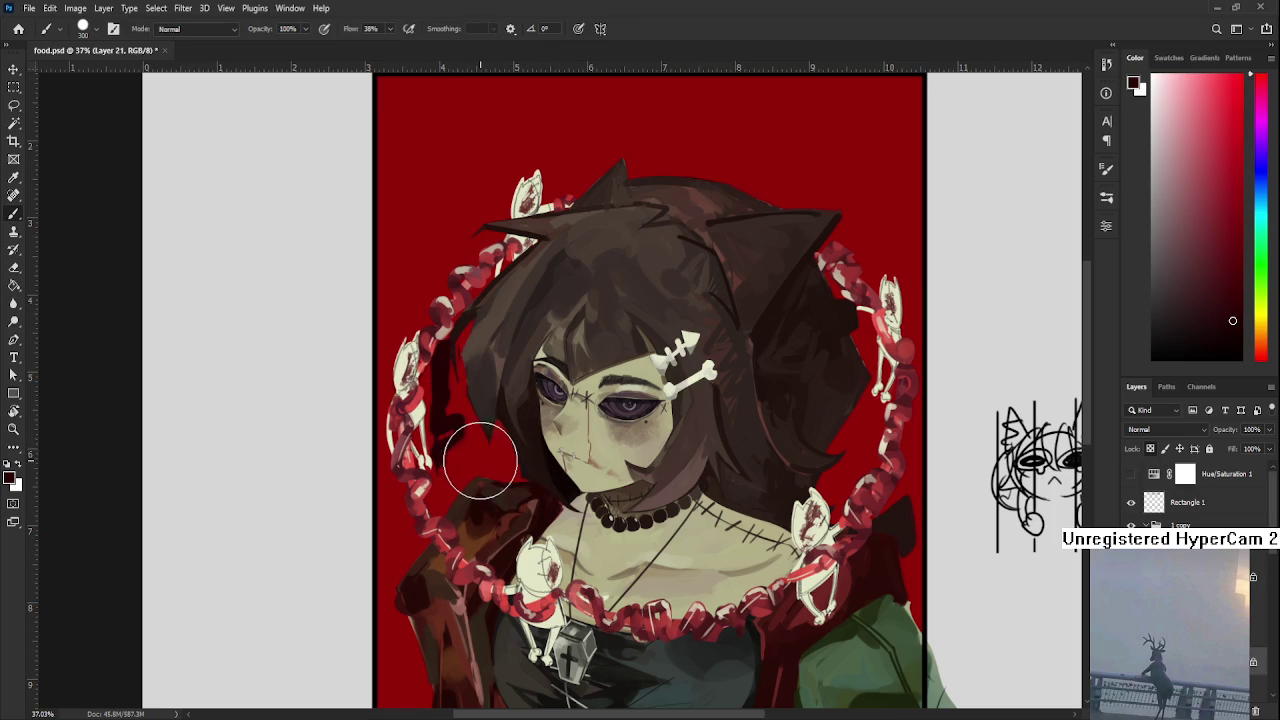
{"action": "left_click", "coordinate": [490, 448]}
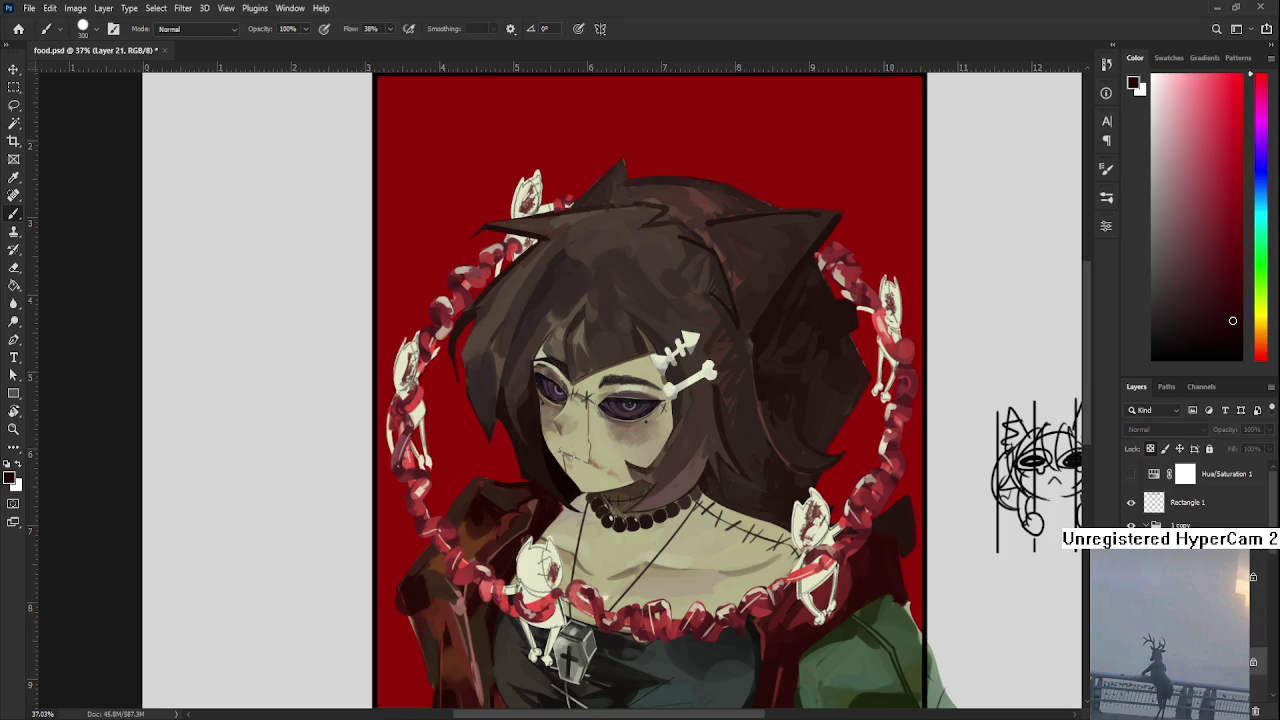
{"action": "key", "text": "e"}
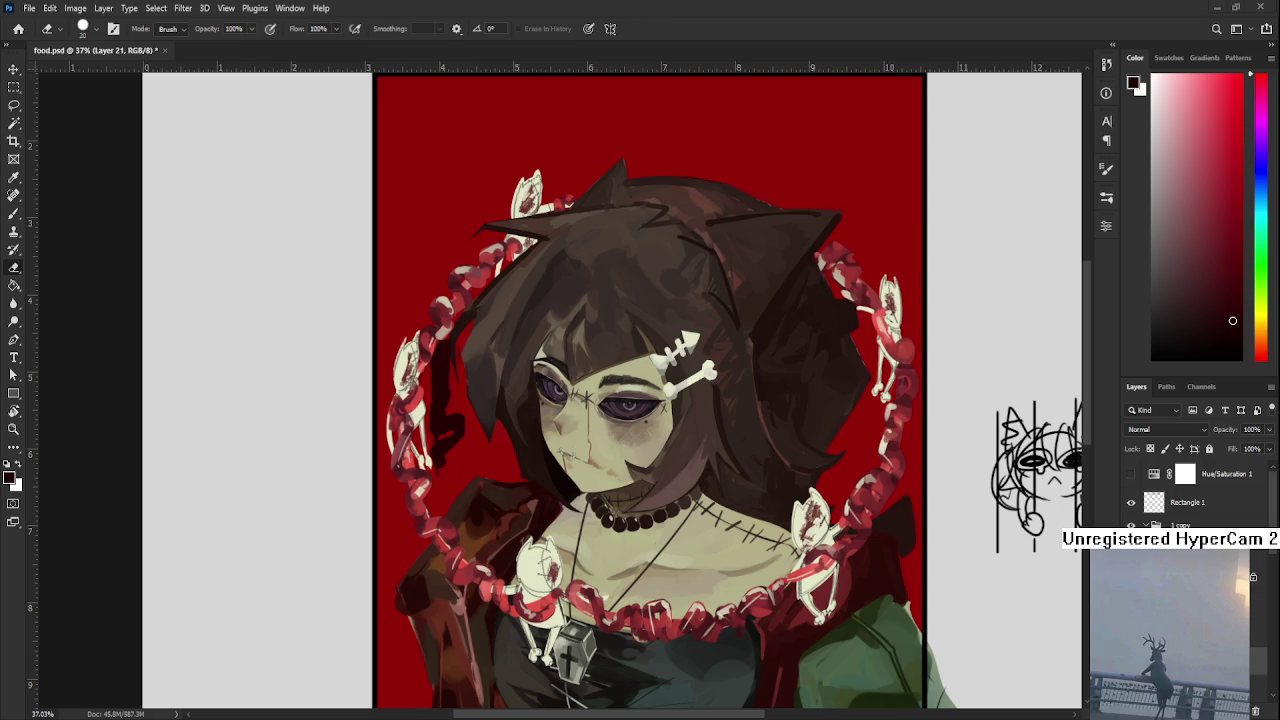
{"action": "key", "text": "b"}
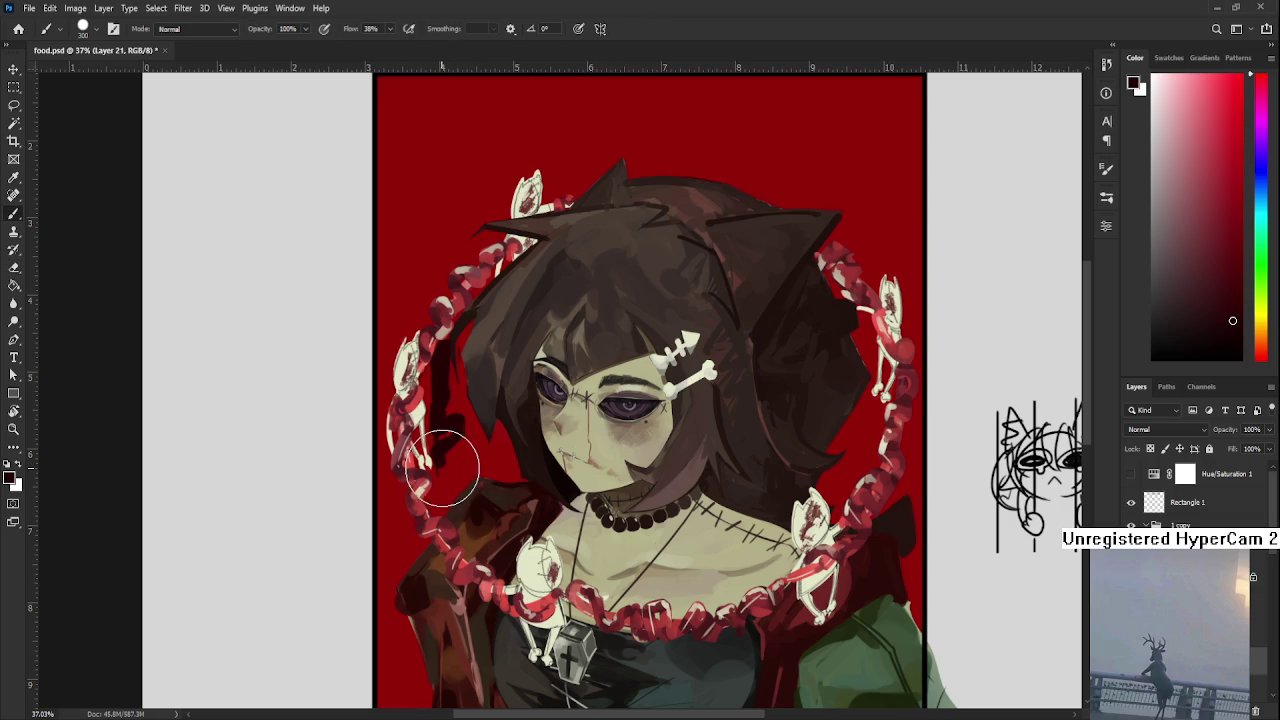
Paint thin dark strokes along the left edge of the hair with a small brush
{"action": "key", "text": "bracketleft"}
{"action": "key", "text": "bracketleft"}
{"action": "key", "text": "bracketleft"}
{"action": "mouse_move", "coordinate": [436, 478]}
{"action": "left_mouse_down"}
{"action": "mouse_move", "coordinate": [452, 462]}
{"action": "mouse_move", "coordinate": [443, 505]}
{"action": "mouse_move", "coordinate": [378, 593]}
{"action": "left_mouse_up"}
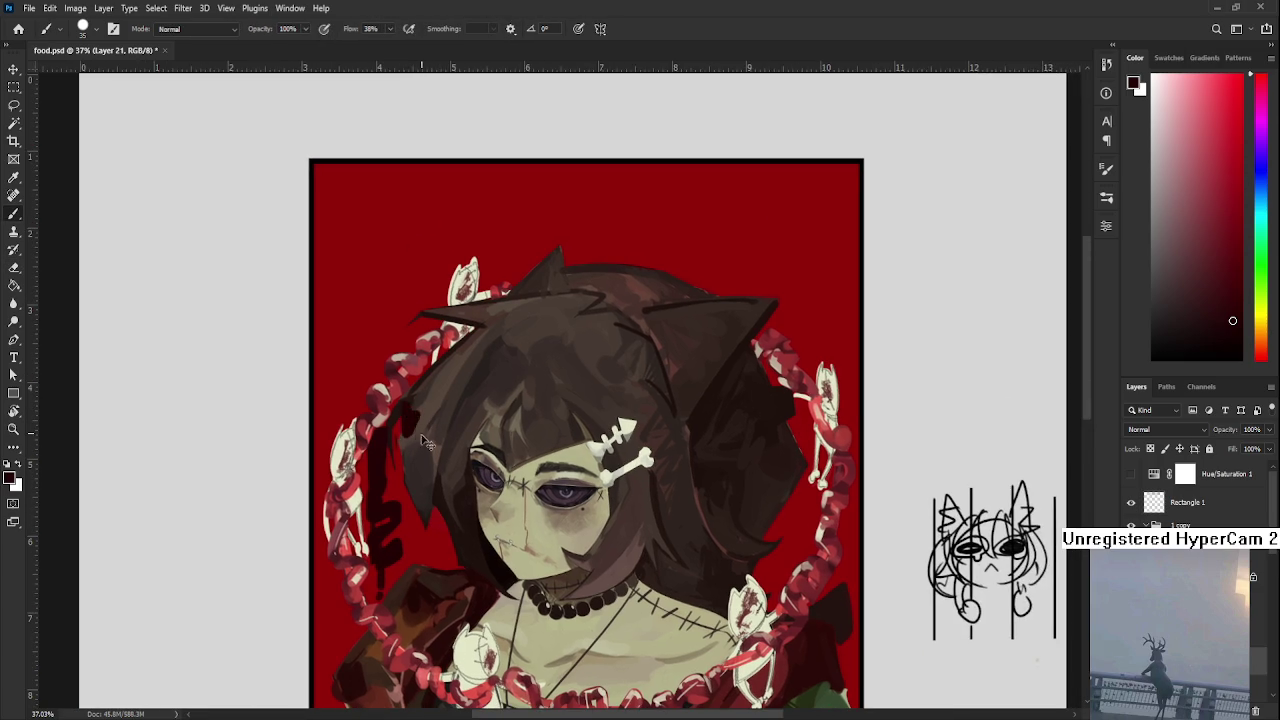
{"action": "key", "text": "e"}
{"action": "scroll", "coordinate": [396, 441], "scroll_direction": "down", "scroll_amount": 2}
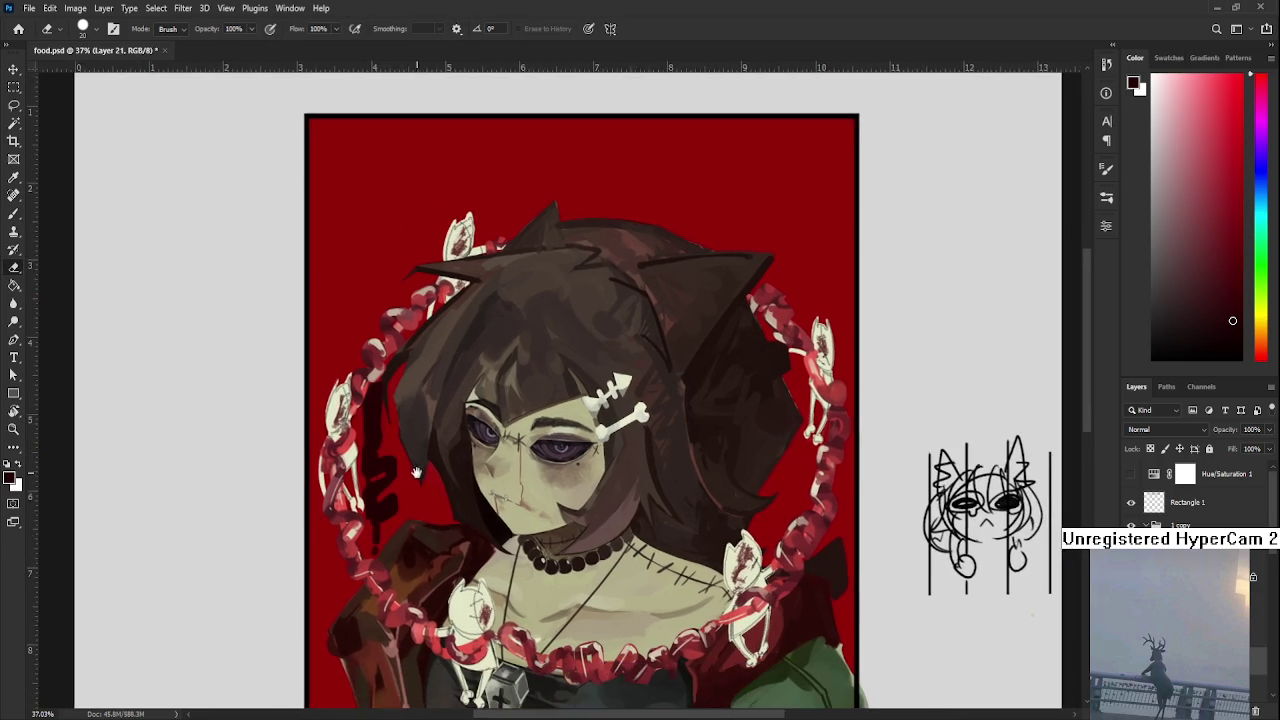
{"action": "scroll", "coordinate": [534, 449], "scroll_direction": "right", "scroll_amount": 5}
{"action": "key", "text": "b"}
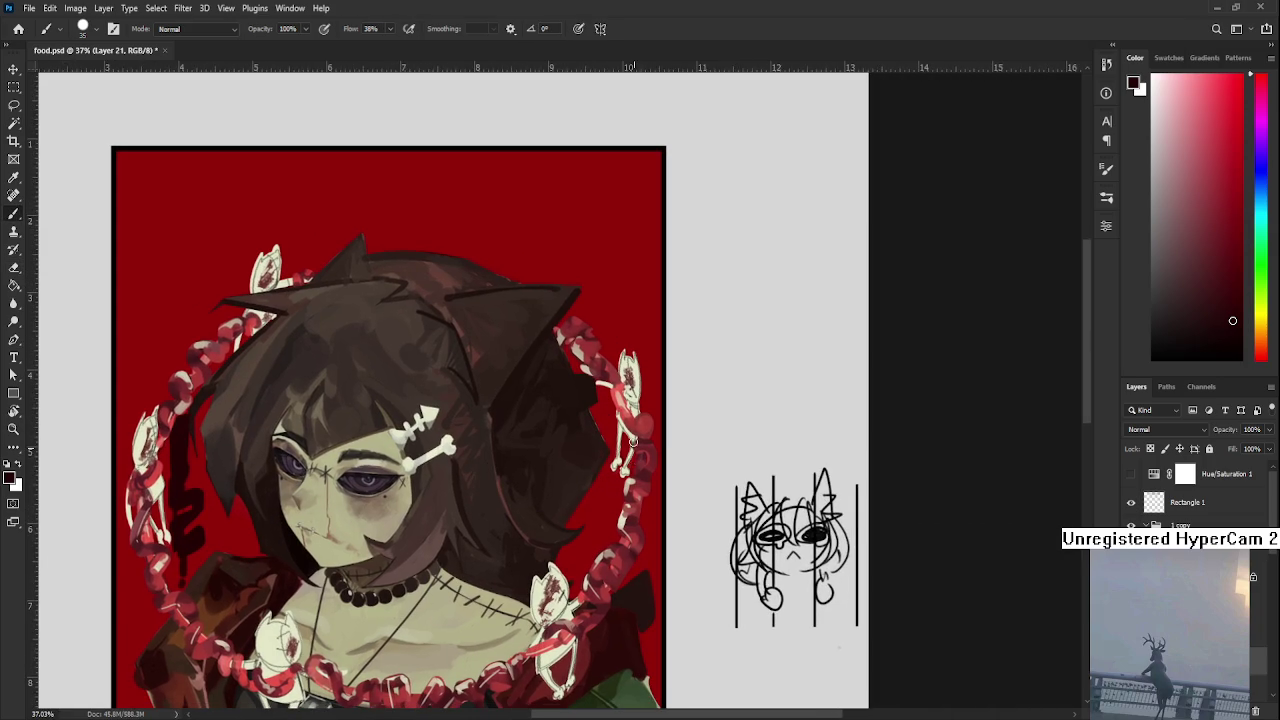
Zoom out, scroll through the Layers panel, and zoom back in
{"action": "scroll", "coordinate": [690, 432], "scroll_direction": "down", "scroll_amount": 2}
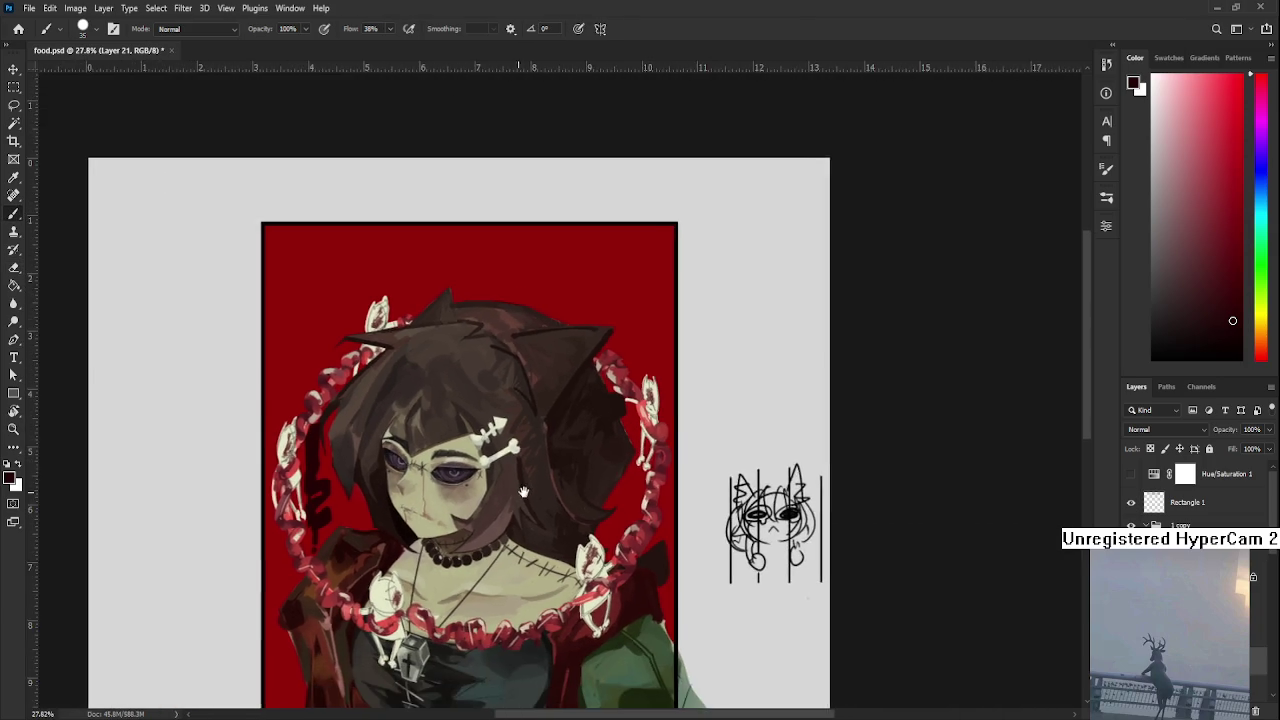
{"action": "scroll", "coordinate": [1190, 495], "scroll_direction": "down", "scroll_amount": 2}
{"action": "scroll", "coordinate": [1190, 495], "scroll_direction": "down", "scroll_amount": 2}
{"action": "scroll", "coordinate": [1190, 495], "scroll_direction": "down", "scroll_amount": 2}
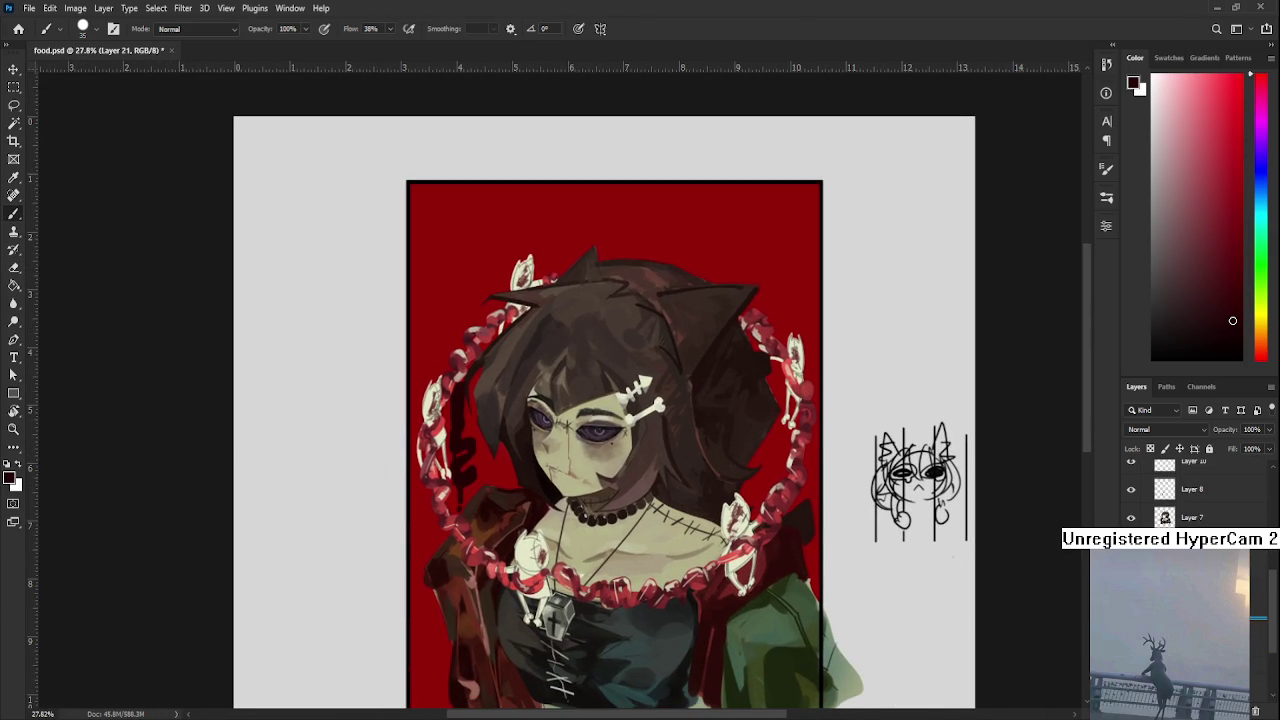
{"action": "scroll", "coordinate": [1190, 490], "scroll_direction": "down", "scroll_amount": 1}
{"action": "scroll", "coordinate": [574, 442], "scroll_direction": "up", "scroll_amount": 1}
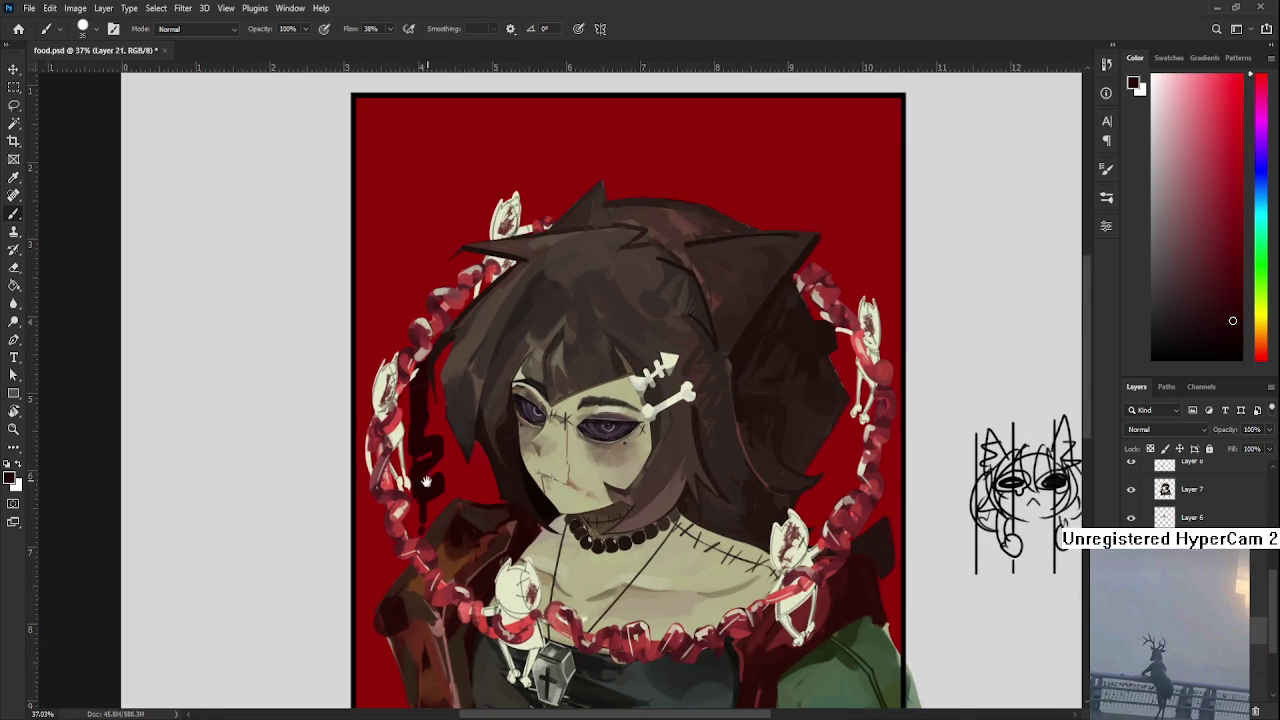
{"action": "scroll", "coordinate": [426, 482], "scroll_direction": "down", "scroll_amount": 1}
Pan to the right side and paint dark shadow in the red right of the hair
{"action": "key", "text": "e"}
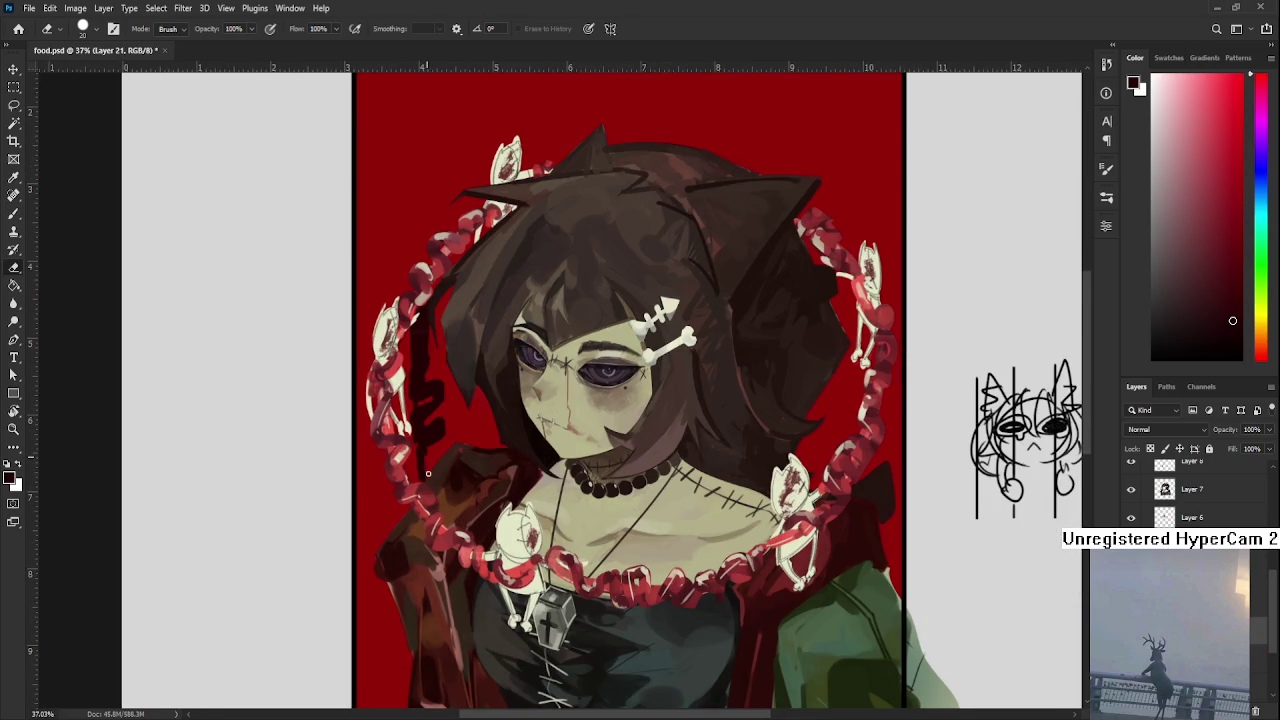
{"action": "left_click_drag", "start_coordinate": [533, 393], "coordinate": [458, 443]}
{"action": "key", "text": "b"}
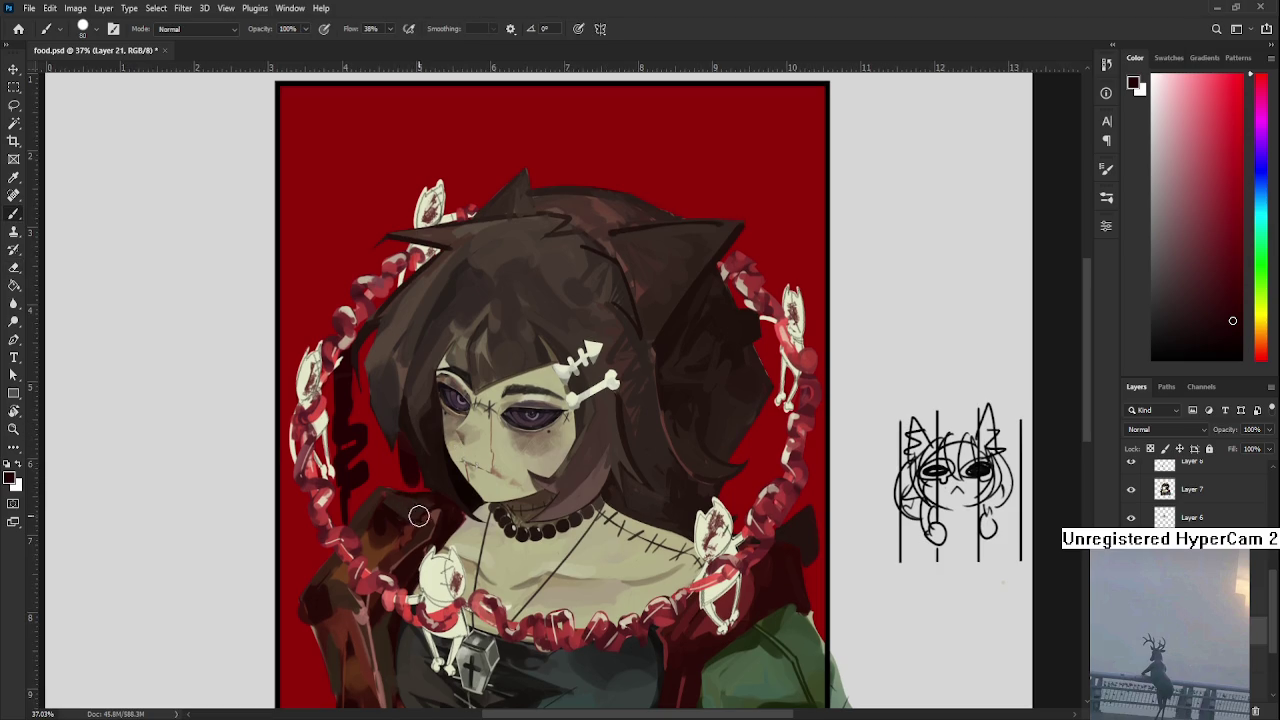
{"action": "left_click_drag", "start_coordinate": [667, 374], "coordinate": [457, 439]}
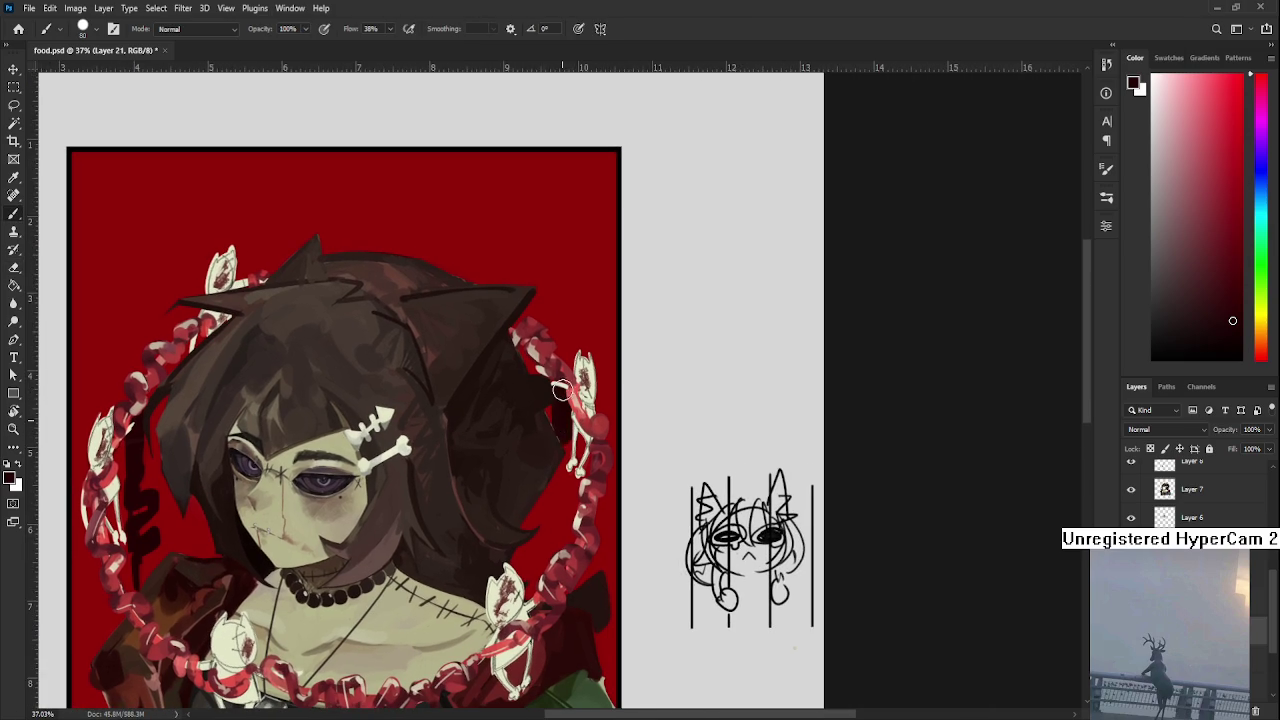
{"action": "key", "text": "e"}
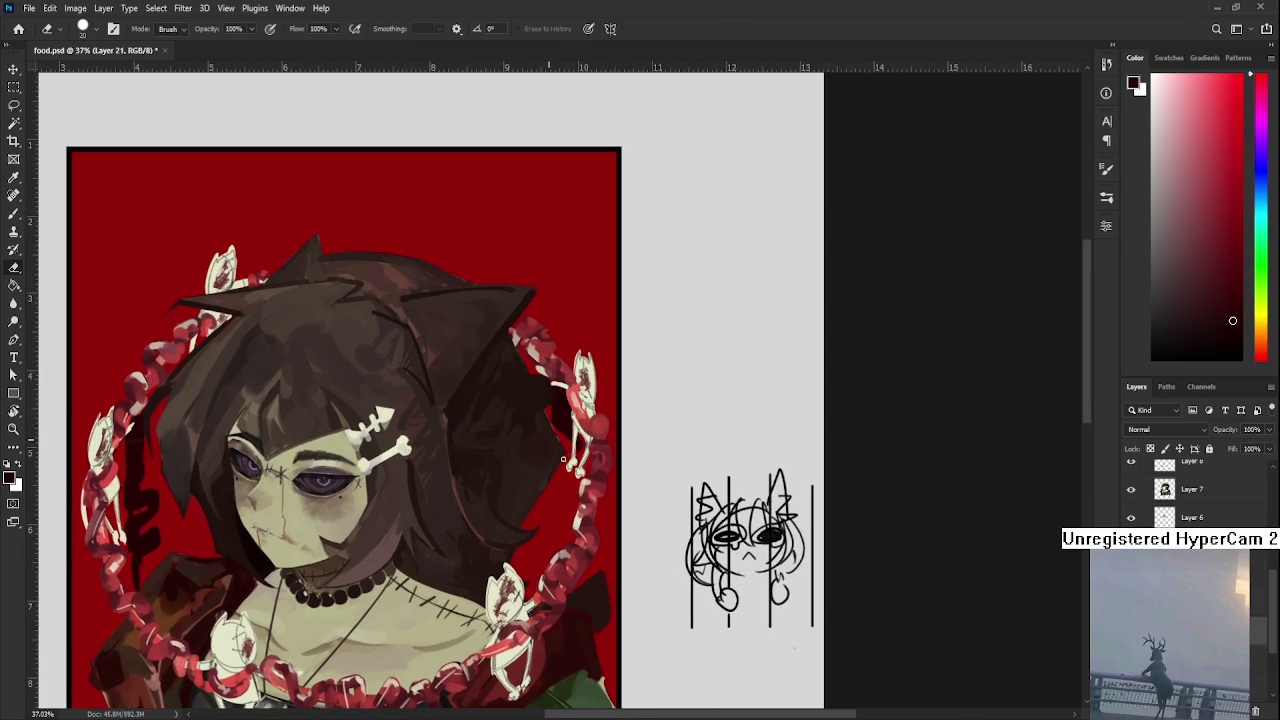
{"action": "key", "text": "b"}
{"action": "left_click_drag", "start_coordinate": [568, 480], "coordinate": [551, 497]}
{"action": "key", "text": "e"}
{"action": "key", "text": "b"}
{"action": "key", "text": "e"}
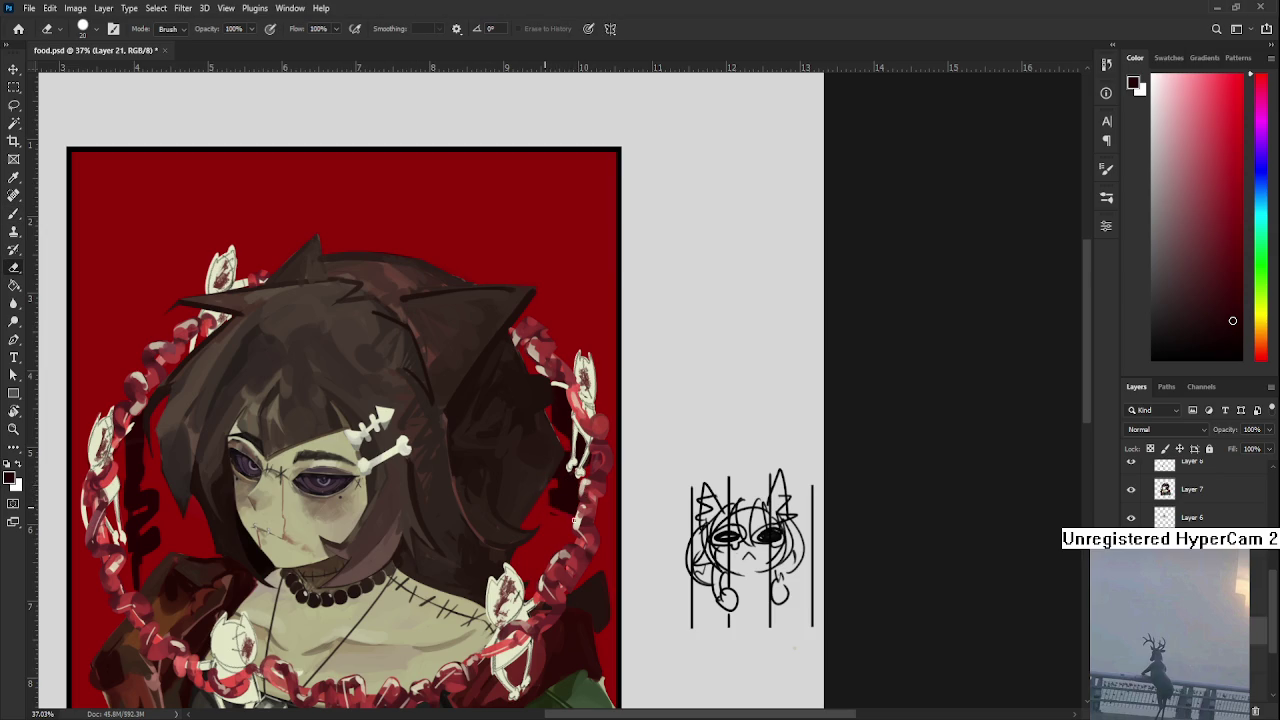
{"action": "key", "text": "b"}
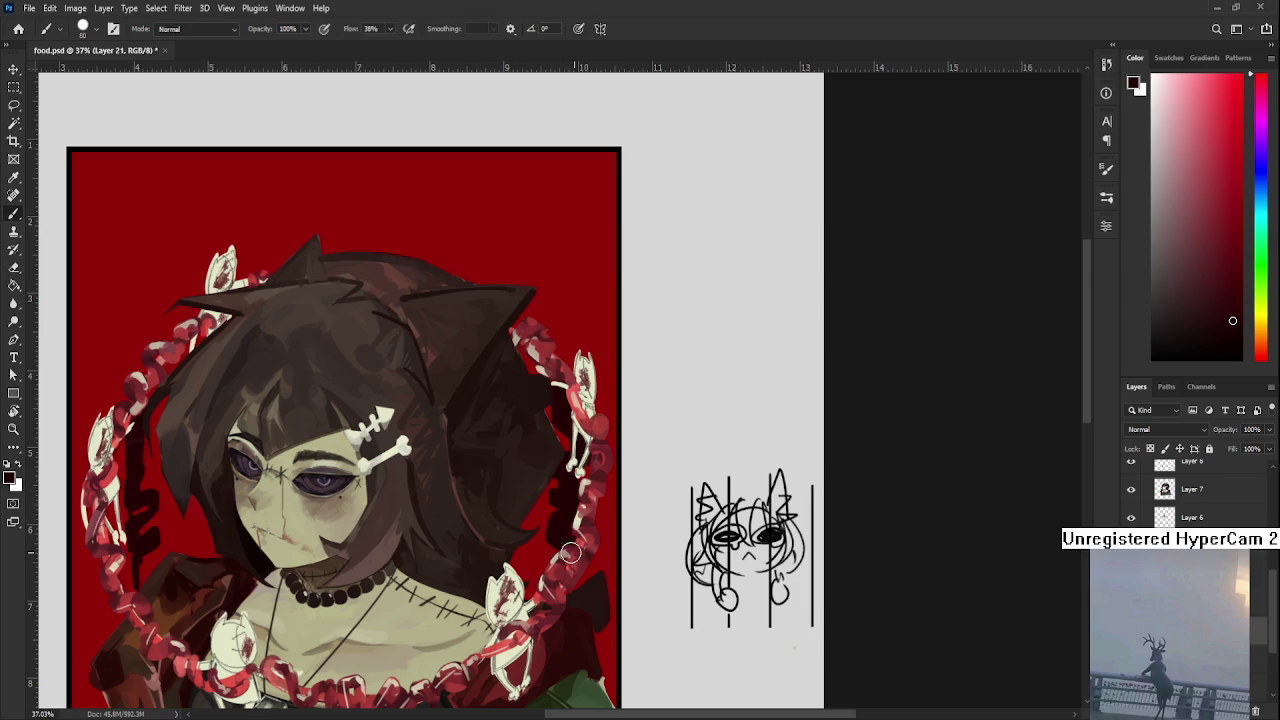
{"action": "key", "text": "e"}
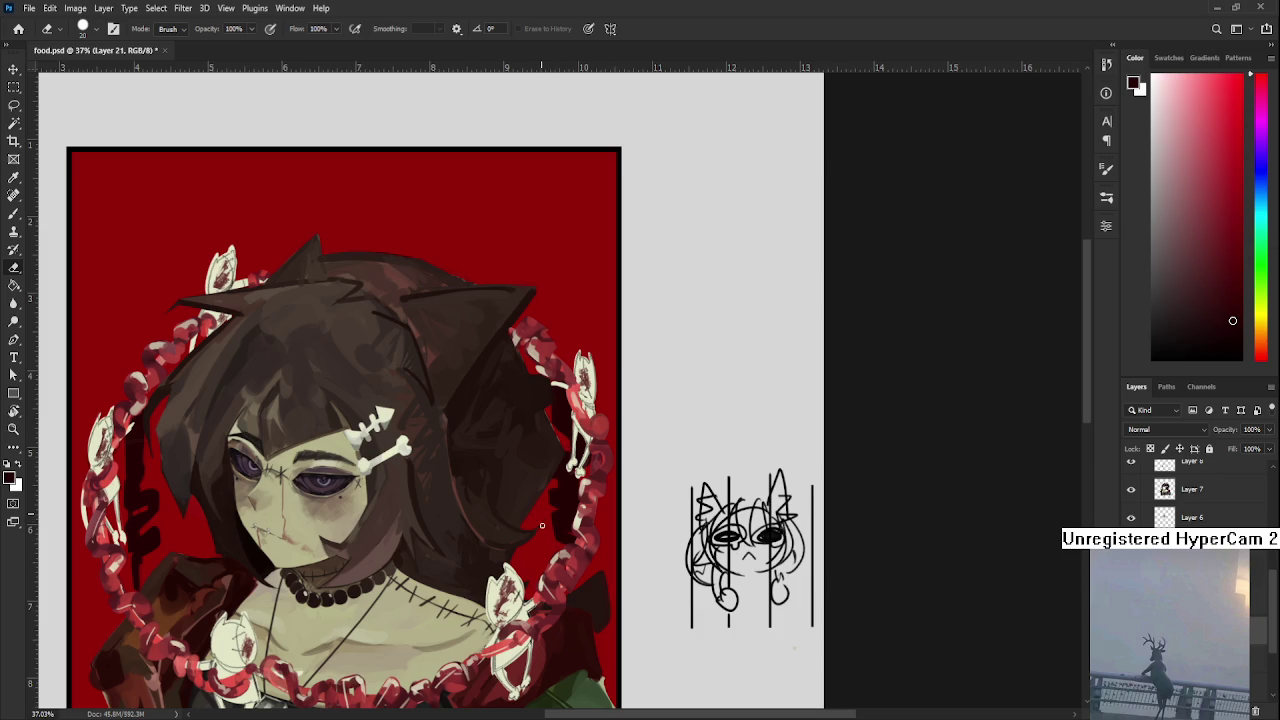
Refine the shadow strokes behind the hair, alternating brush and eraser while panning
{"action": "left_click_drag", "start_coordinate": [549, 536], "coordinate": [547, 550]}
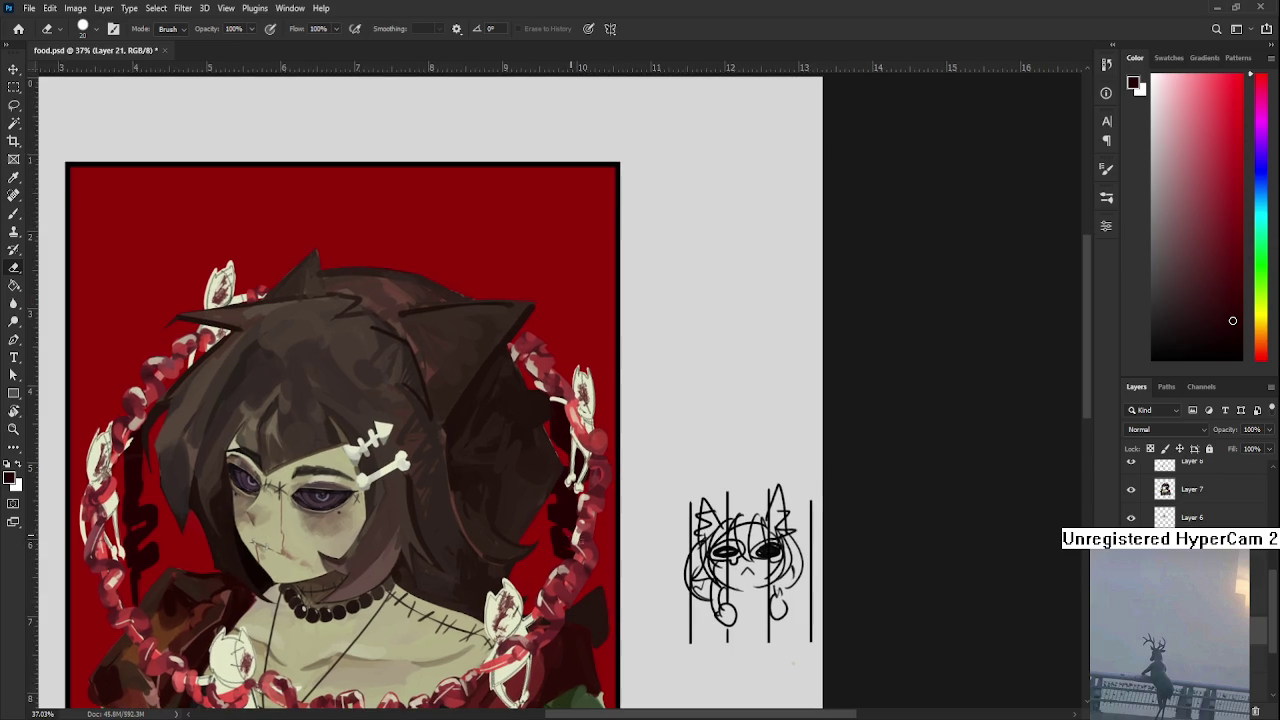
{"action": "key", "text": "b"}
{"action": "key", "text": "e"}
{"action": "key", "text": "b"}
{"action": "left_click_drag", "start_coordinate": [570, 494], "coordinate": [580, 450]}
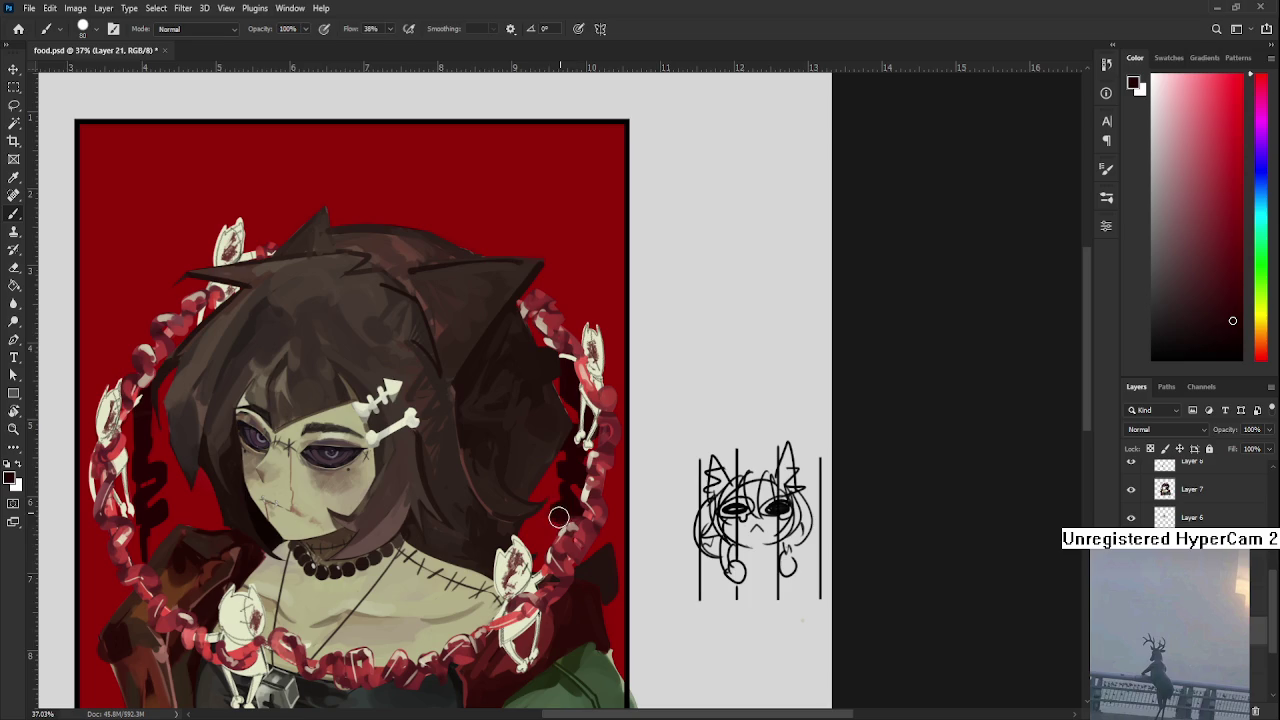
{"action": "key", "text": "e"}
{"action": "key", "text": "b"}
{"action": "key", "text": "e"}
{"action": "left_click_drag", "start_coordinate": [555, 535], "coordinate": [565, 587]}
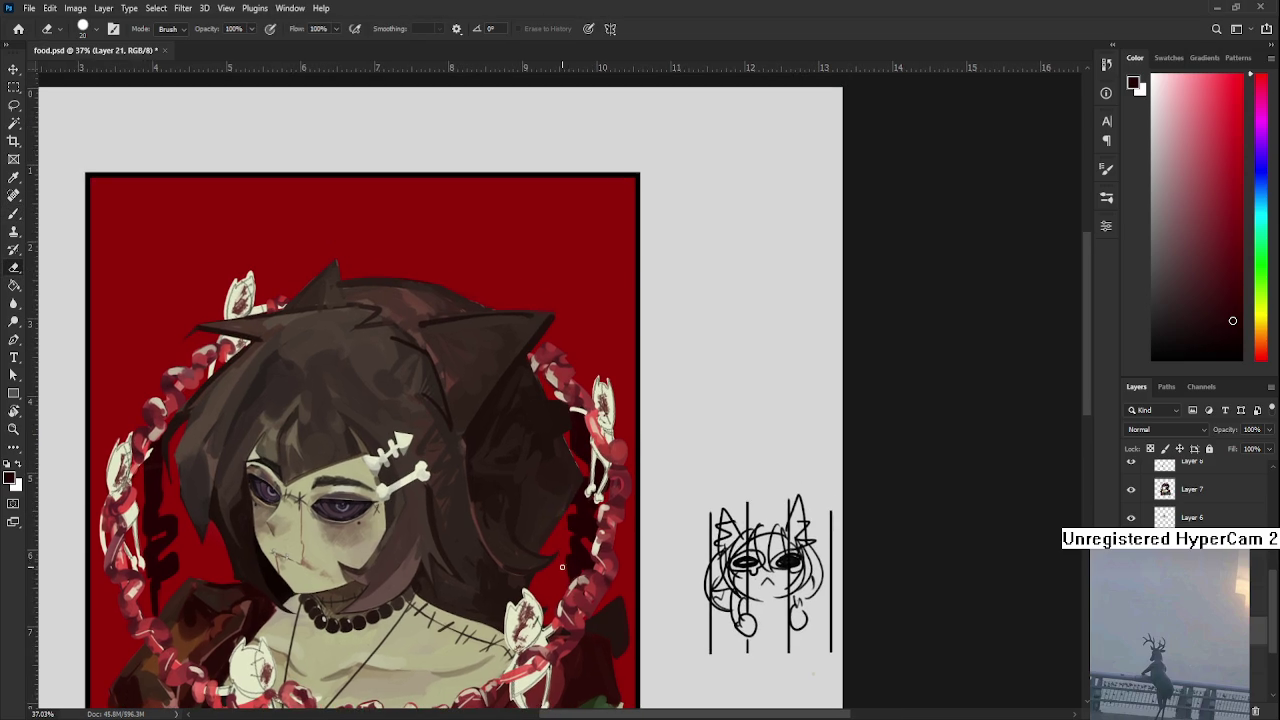
{"action": "mouse_move", "coordinate": [563, 555]}
{"action": "left_mouse_down"}
{"action": "mouse_move", "coordinate": [589, 485]}
{"action": "mouse_move", "coordinate": [621, 471]}
{"action": "left_mouse_up"}
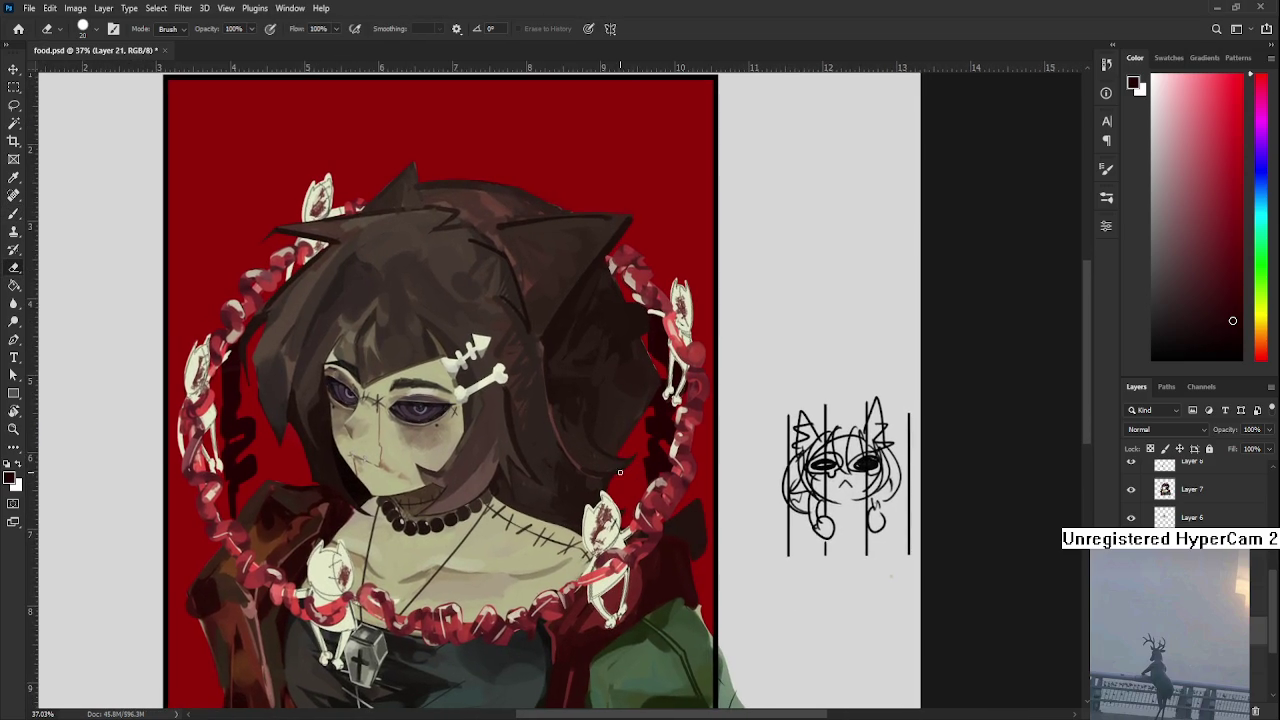
{"action": "key", "text": "b"}
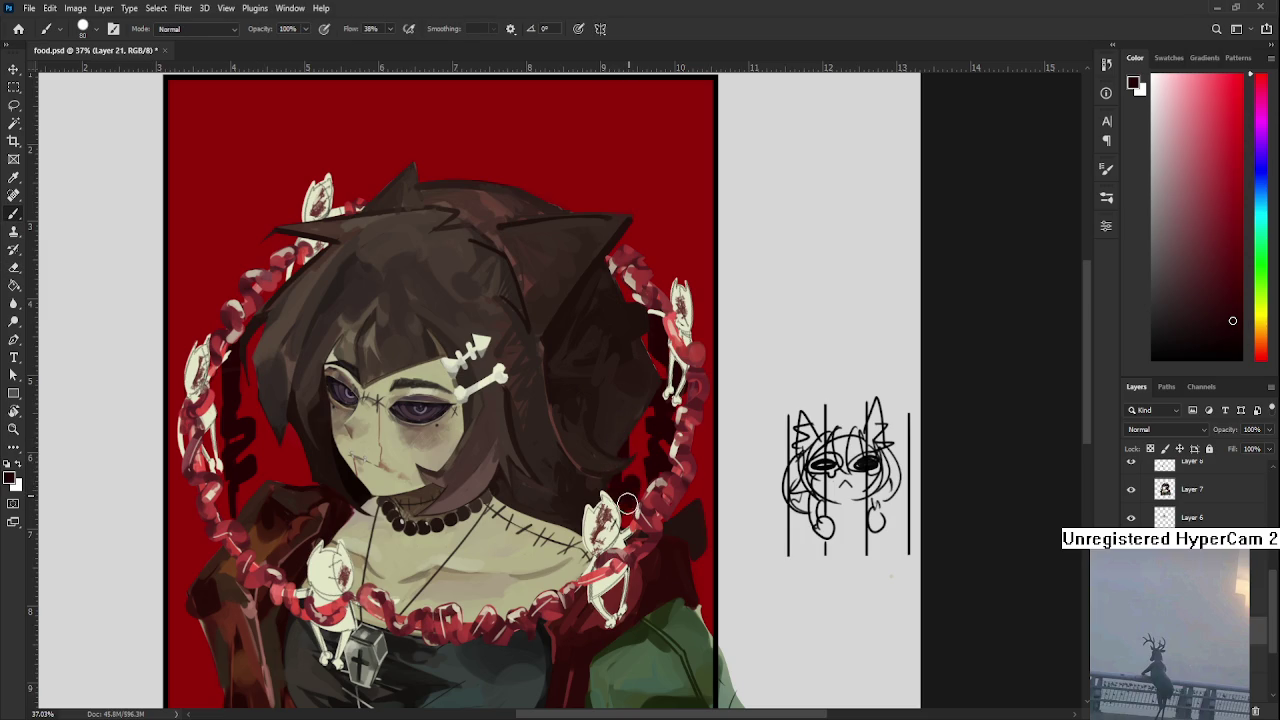
{"action": "key", "text": "e"}
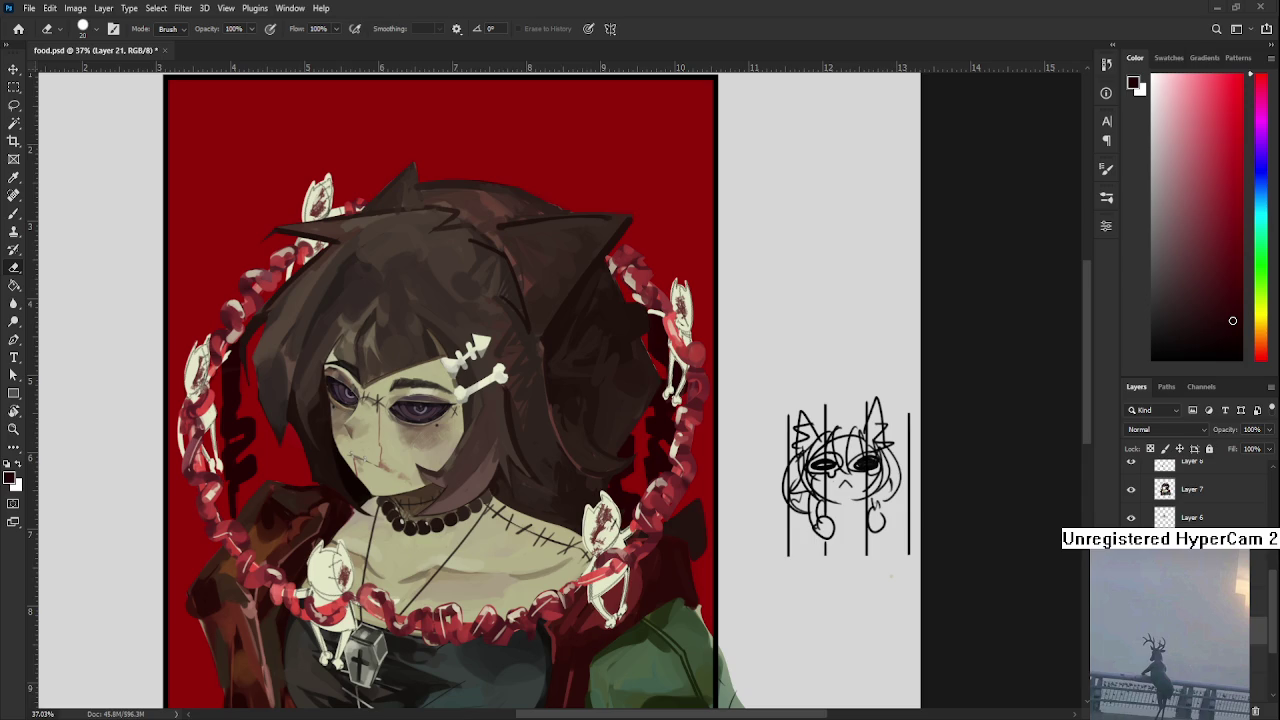
Zoom in slightly on the hair area, then zoom back out to the full framed portrait
{"action": "scroll", "coordinate": [560, 424], "scroll_direction": "up", "scroll_amount": 1}
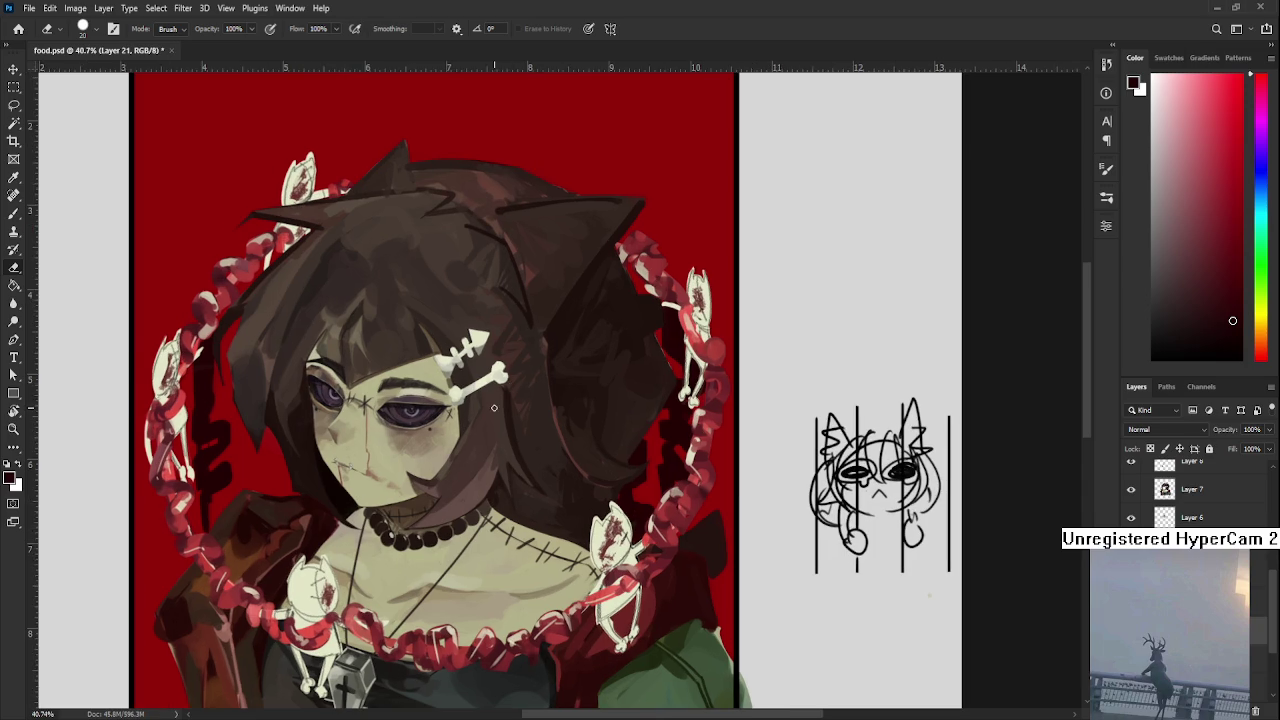
{"action": "left_click_drag", "start_coordinate": [492, 410], "coordinate": [490, 434]}
{"action": "scroll", "coordinate": [490, 434], "scroll_direction": "down", "scroll_amount": 2}
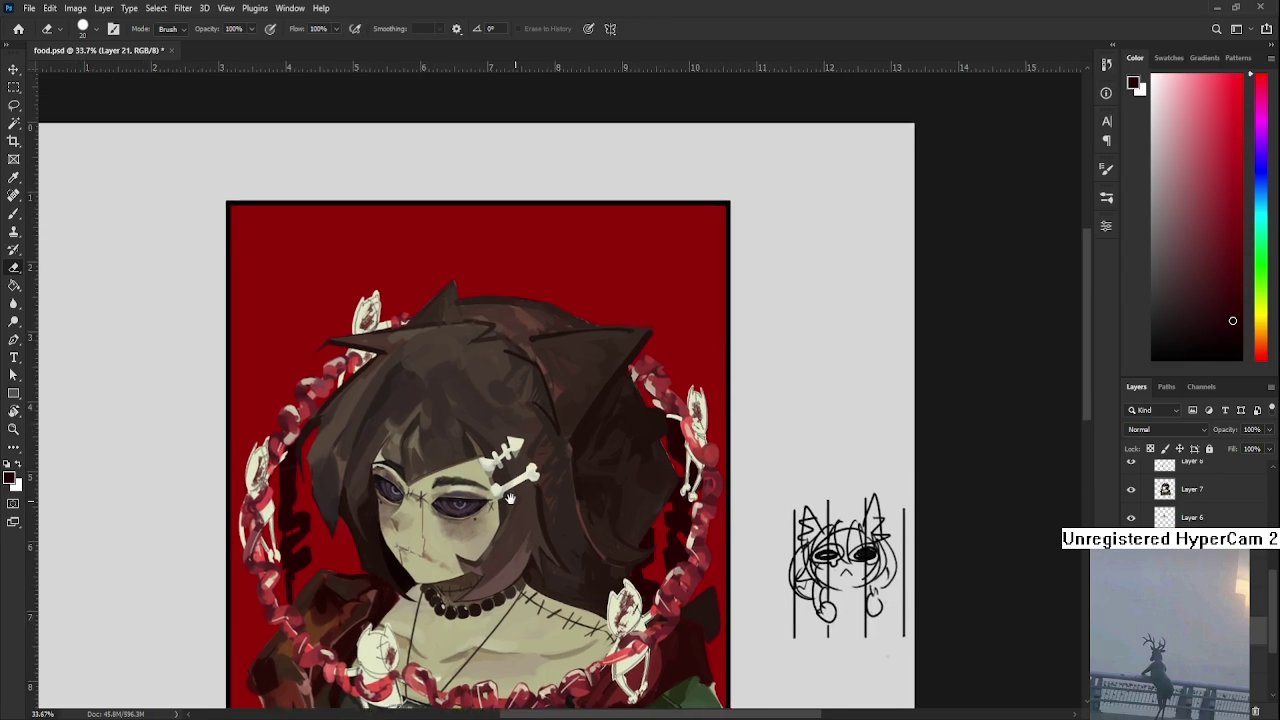
Paint small dark red squiggles left of the face, tidying them with the eraser
{"action": "left_click_drag", "start_coordinate": [592, 430], "coordinate": [615, 522]}
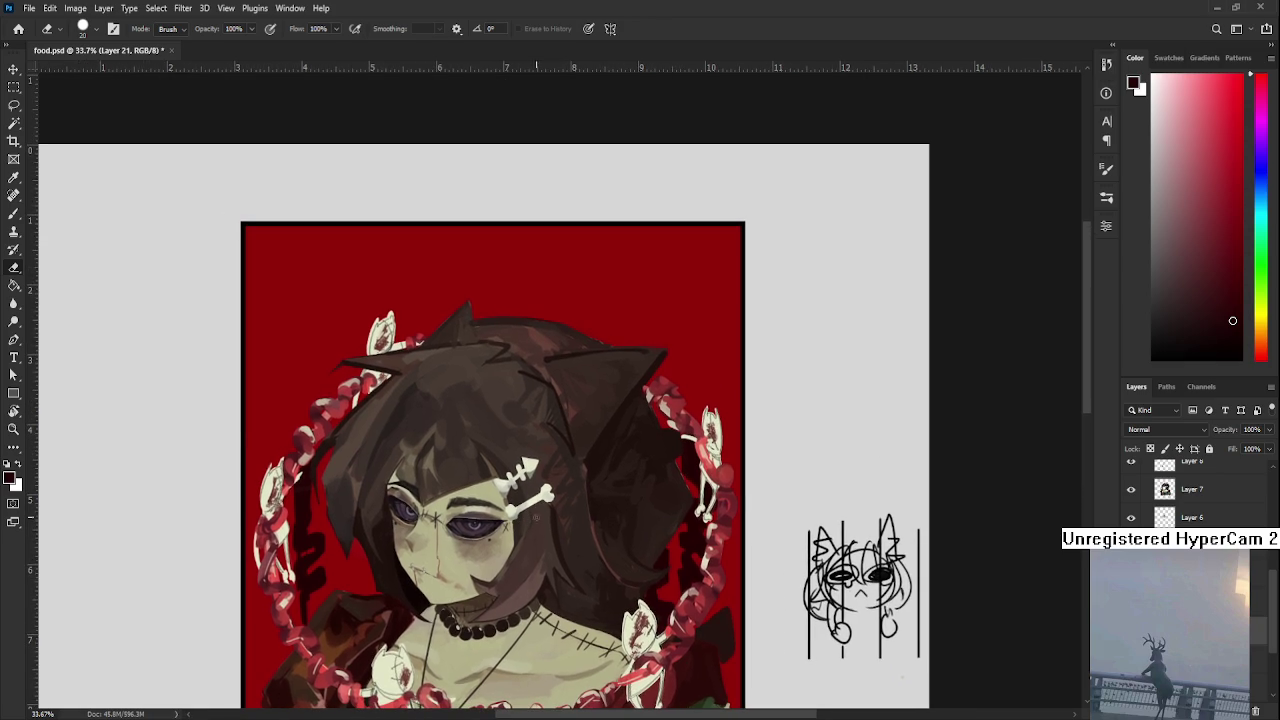
{"action": "key", "text": "b"}
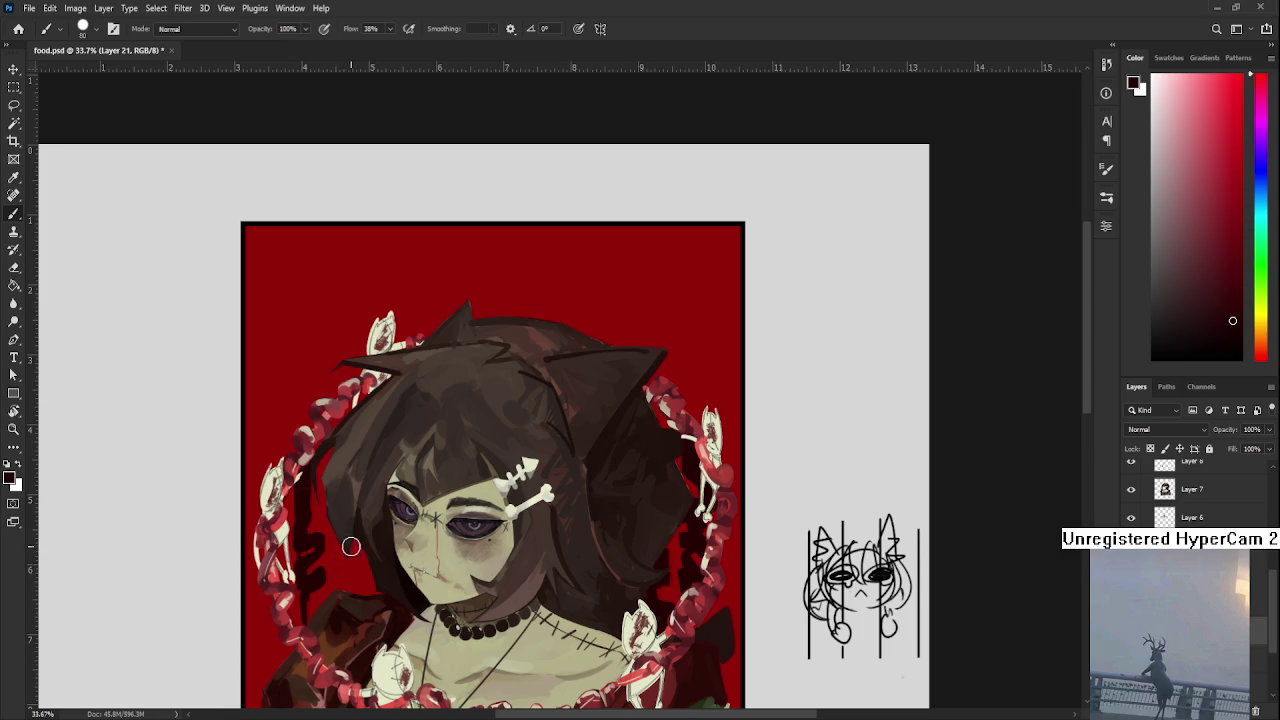
{"action": "key", "text": "e"}
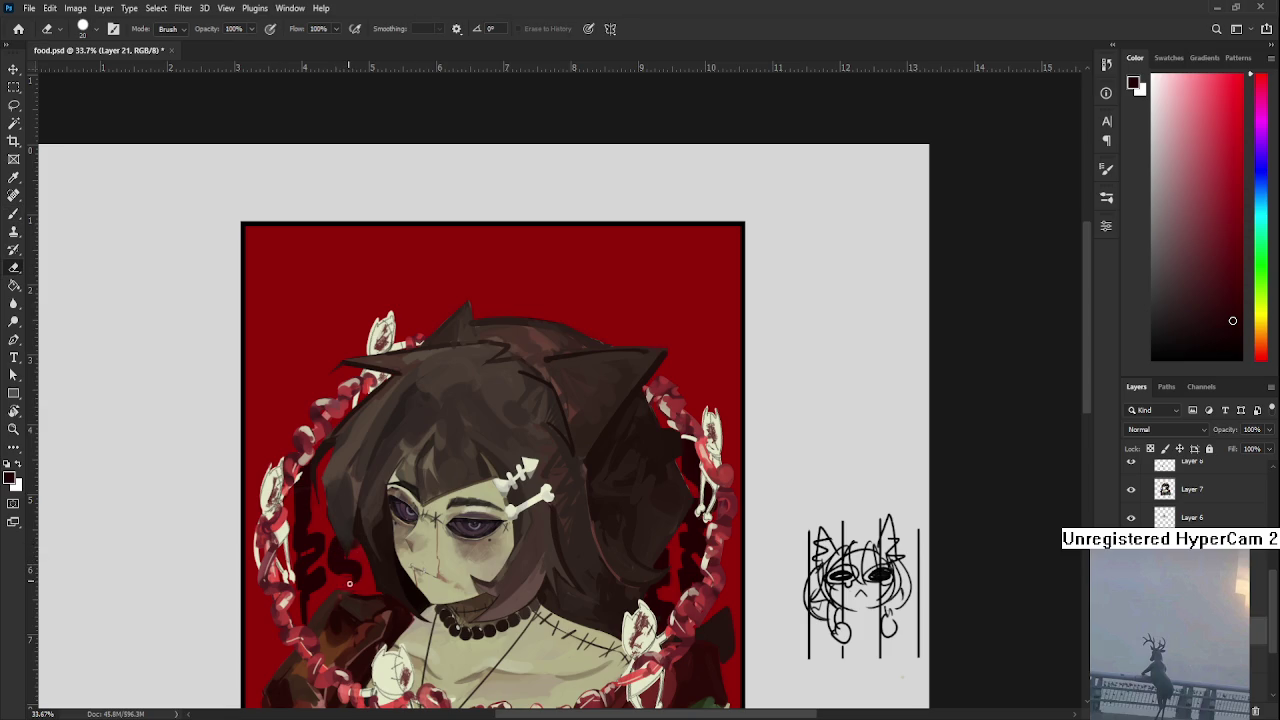
{"action": "key", "text": "b"}
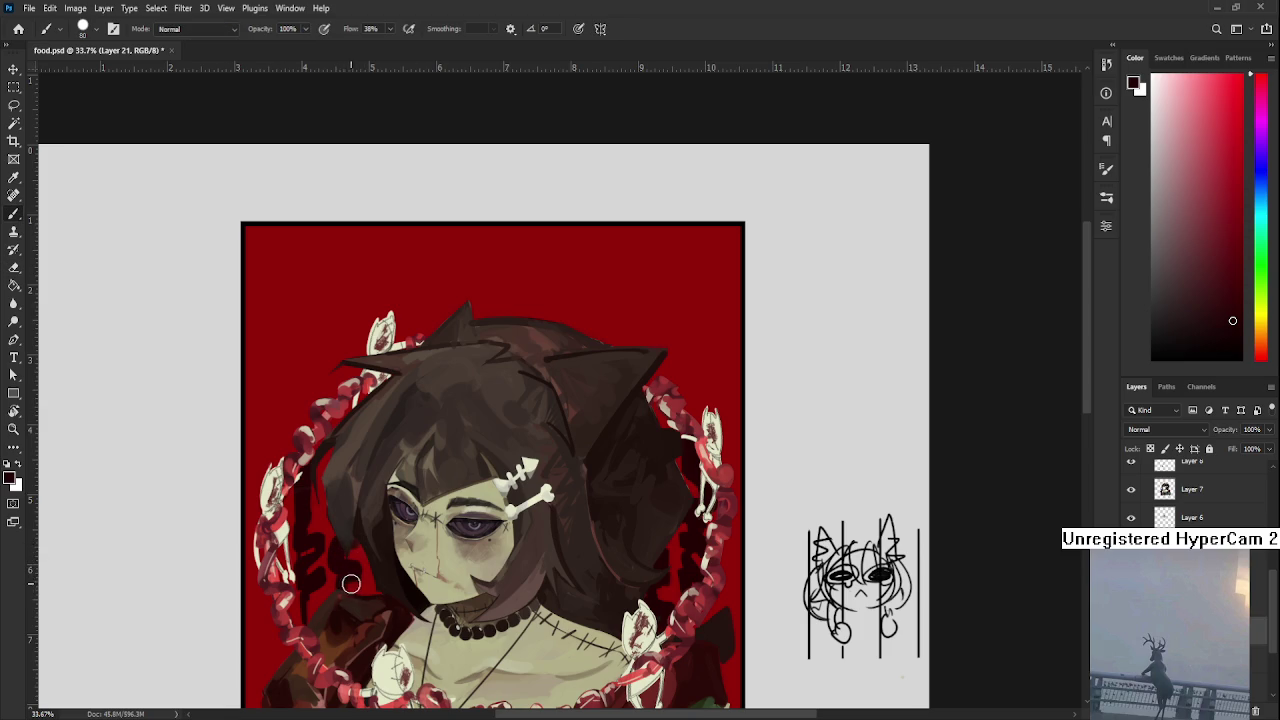
{"action": "key", "text": "e"}
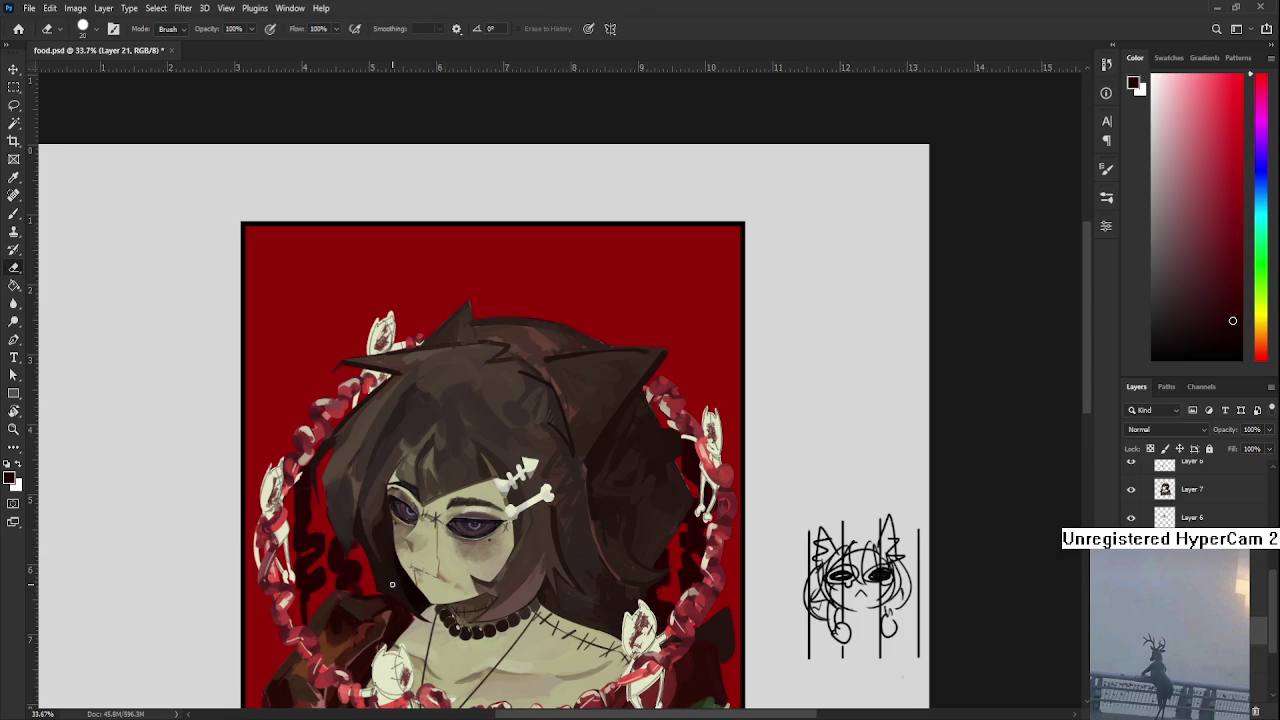
{"action": "scroll", "coordinate": [392, 584], "scroll_direction": "down", "scroll_amount": 3}
{"action": "scroll", "coordinate": [400, 467], "scroll_direction": "down", "scroll_amount": 3}
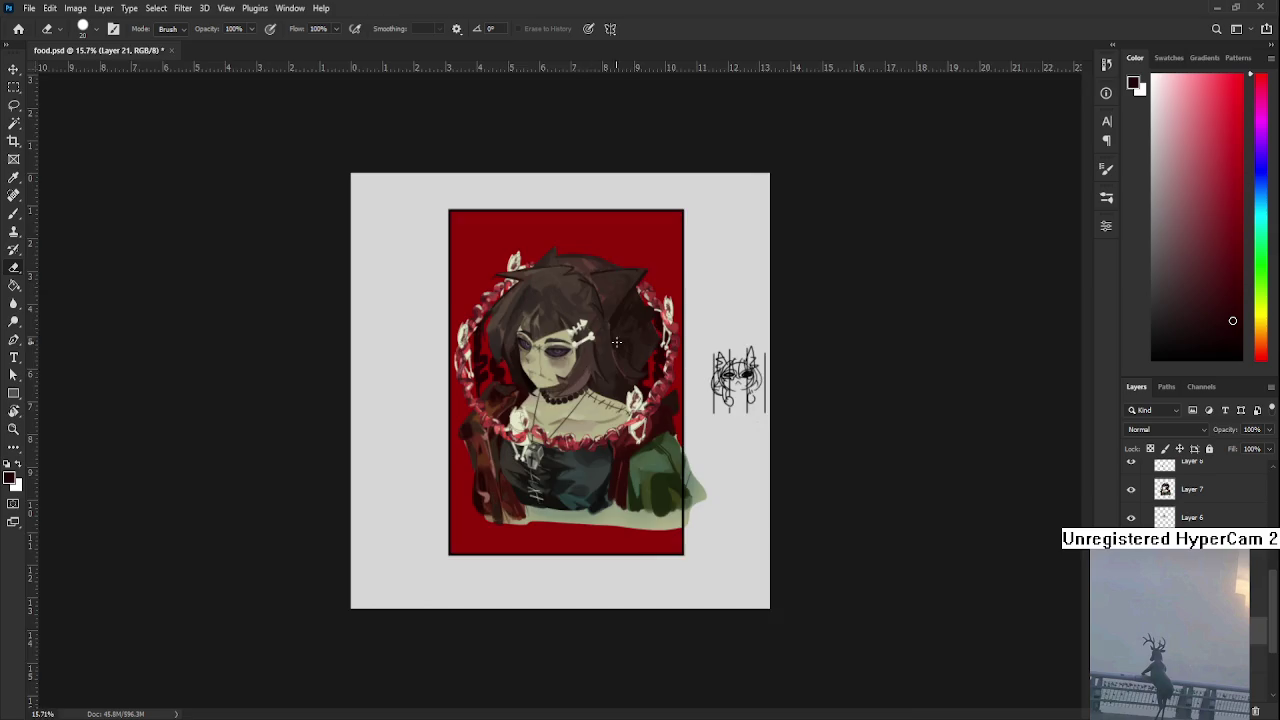
{"action": "scroll", "coordinate": [616, 342], "scroll_direction": "up", "scroll_amount": 3}
{"action": "scroll", "coordinate": [580, 476], "scroll_direction": "down", "scroll_amount": 1}
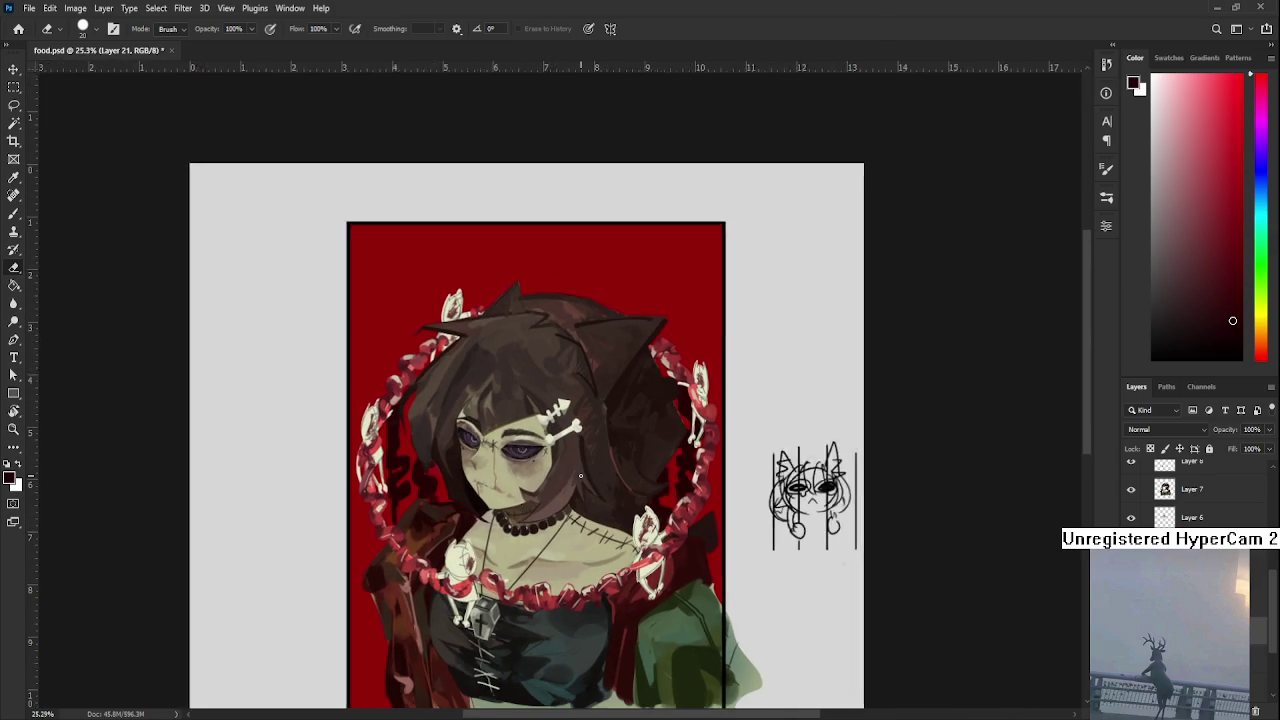
{"action": "scroll", "coordinate": [580, 476], "scroll_direction": "down", "scroll_amount": 1}
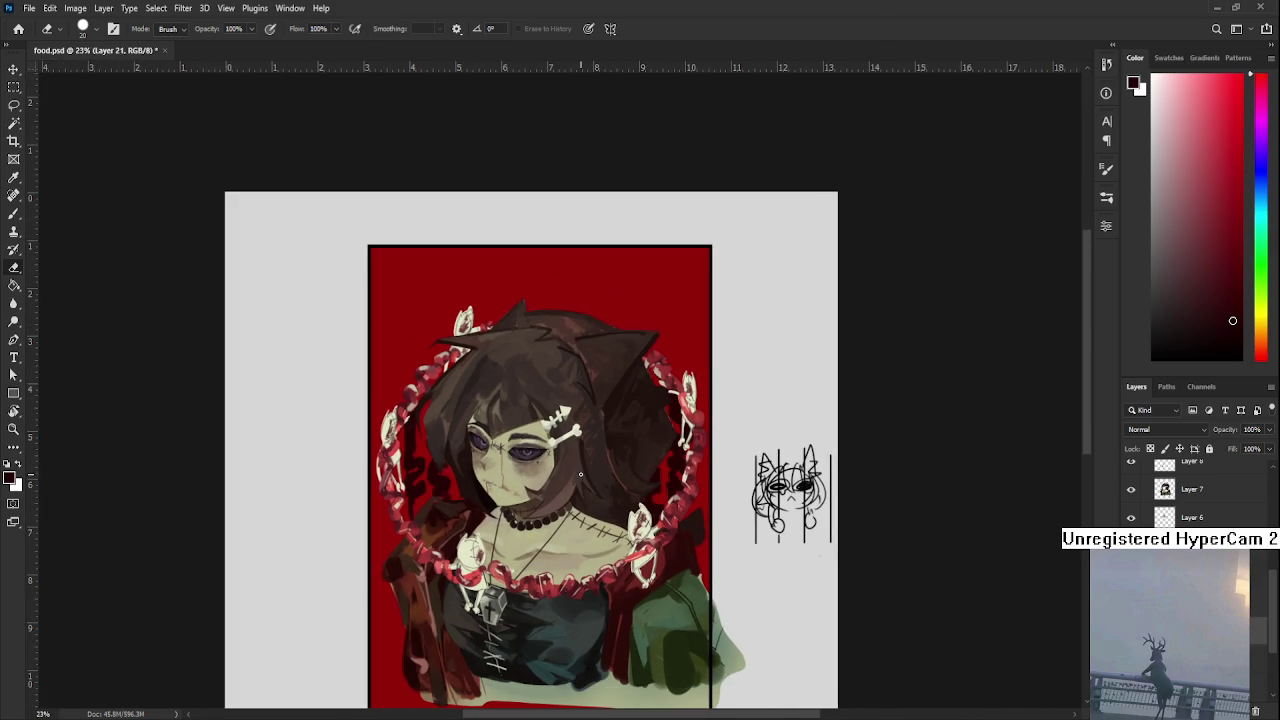
{"action": "scroll", "coordinate": [580, 476], "scroll_direction": "up", "scroll_amount": 3}
{"action": "scroll", "coordinate": [590, 485], "scroll_direction": "up", "scroll_amount": 1}
{"action": "scroll", "coordinate": [610, 500], "scroll_direction": "up", "scroll_amount": 1}
{"action": "scroll", "coordinate": [643, 530], "scroll_direction": "up", "scroll_amount": 2}
{"action": "scroll", "coordinate": [643, 530], "scroll_direction": "down", "scroll_amount": 1}
{"action": "scroll", "coordinate": [646, 520], "scroll_direction": "down", "scroll_amount": 2}
{"action": "scroll", "coordinate": [649, 512], "scroll_direction": "down", "scroll_amount": 1}
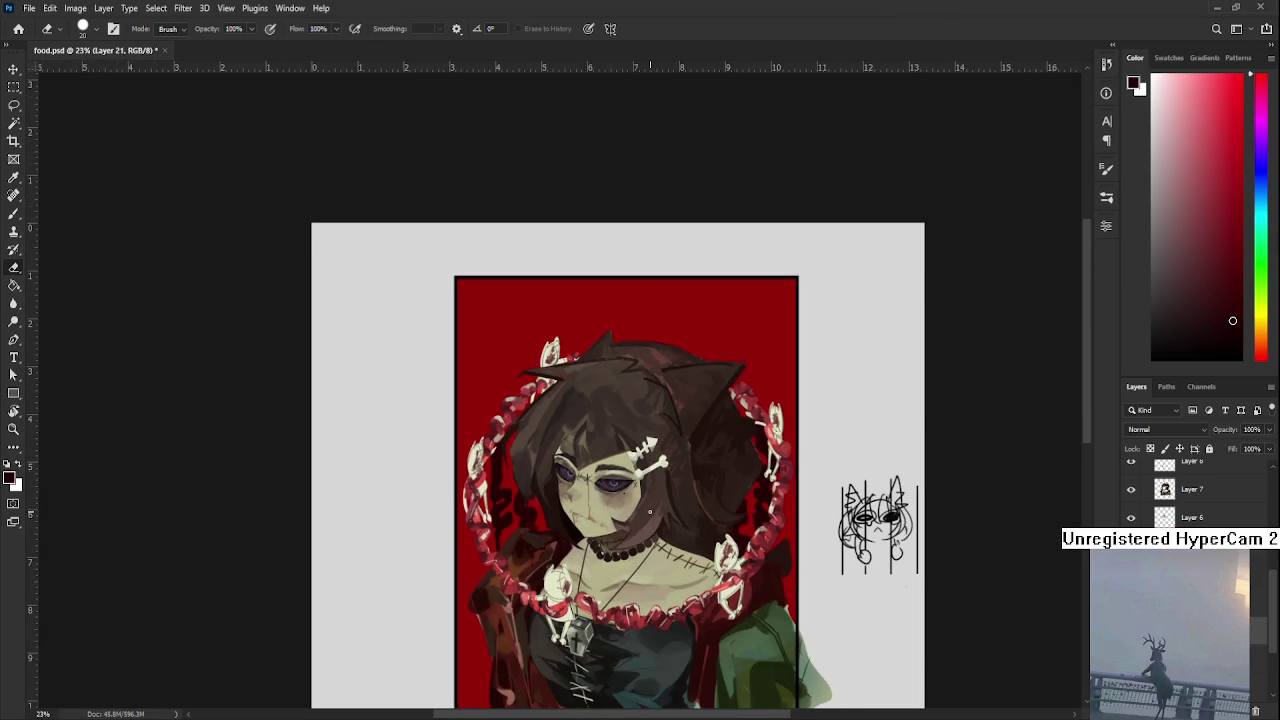
{"action": "scroll", "coordinate": [649, 512], "scroll_direction": "down", "scroll_amount": 2}
{"action": "scroll", "coordinate": [640, 500], "scroll_direction": "down", "scroll_amount": 4}
{"action": "scroll", "coordinate": [620, 460], "scroll_direction": "up", "scroll_amount": 4}
{"action": "scroll", "coordinate": [601, 417], "scroll_direction": "up", "scroll_amount": 3}
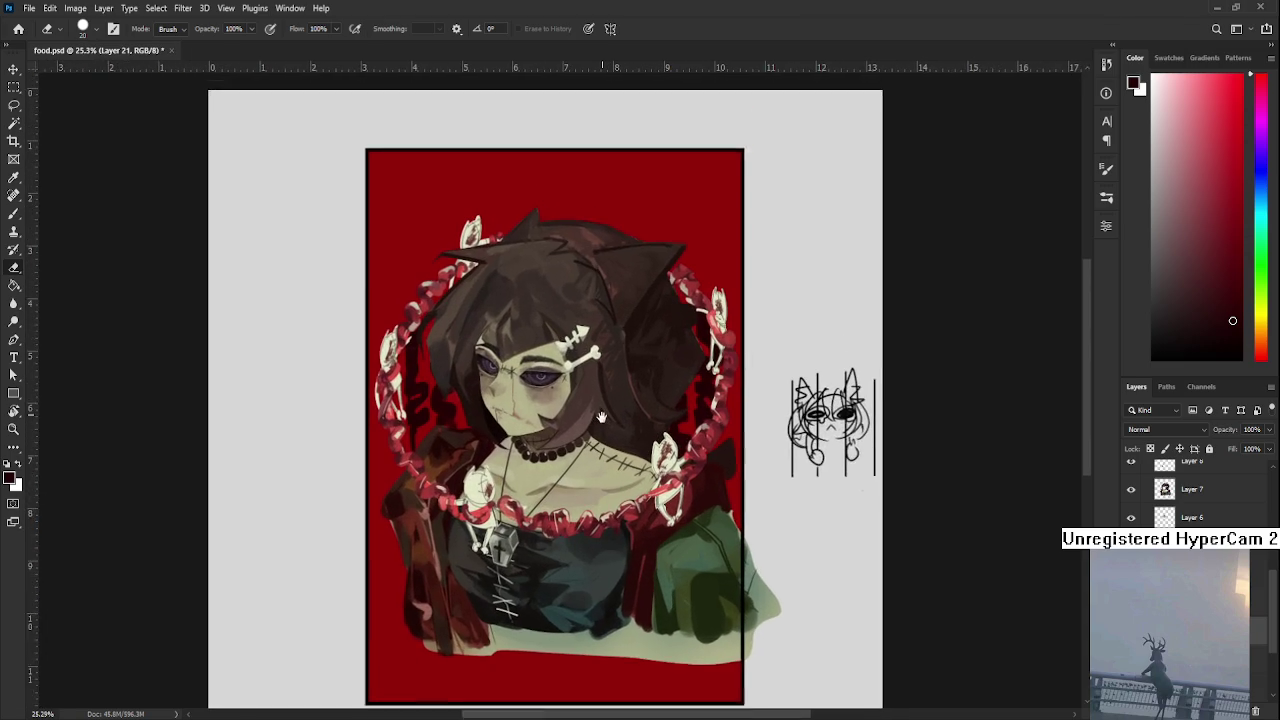
{"action": "left_click_drag", "start_coordinate": [601, 417], "coordinate": [606, 440]}
{"action": "scroll", "coordinate": [606, 440], "scroll_direction": "up", "scroll_amount": 2}
{"action": "scroll", "coordinate": [606, 440], "scroll_direction": "down", "scroll_amount": 1}
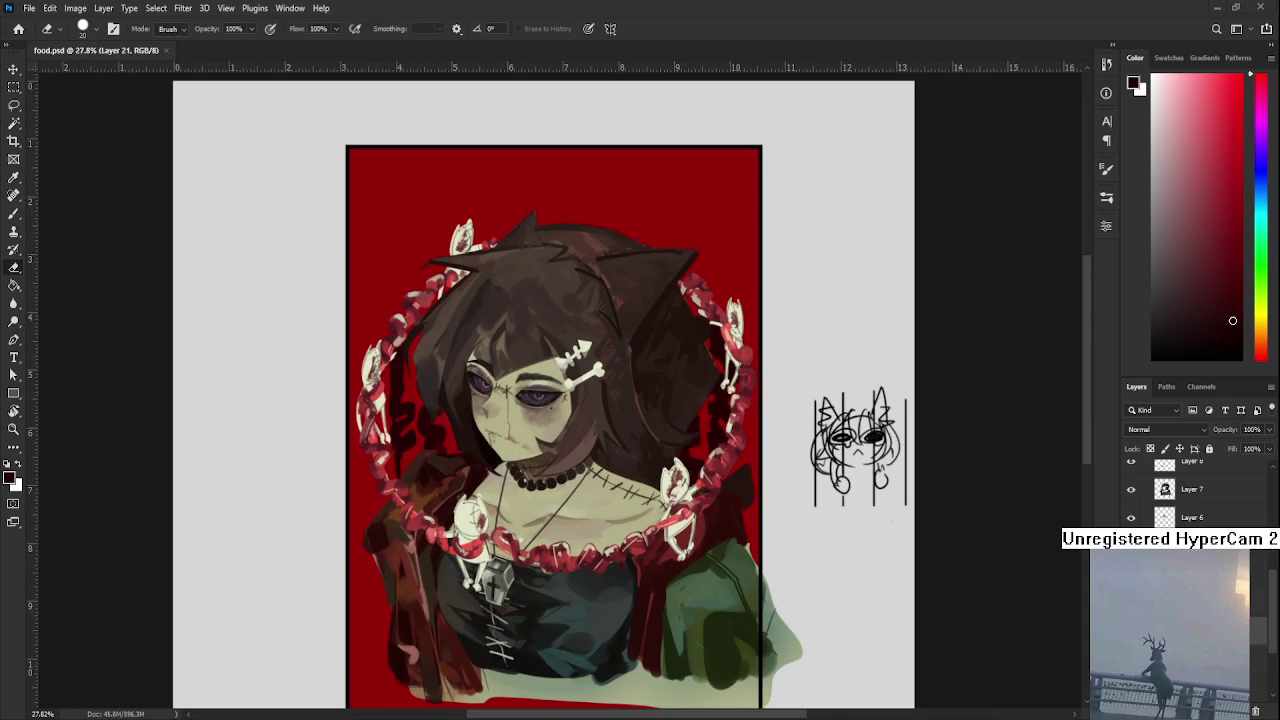
{"action": "scroll", "coordinate": [278, 200], "scroll_direction": "up", "scroll_amount": 2}
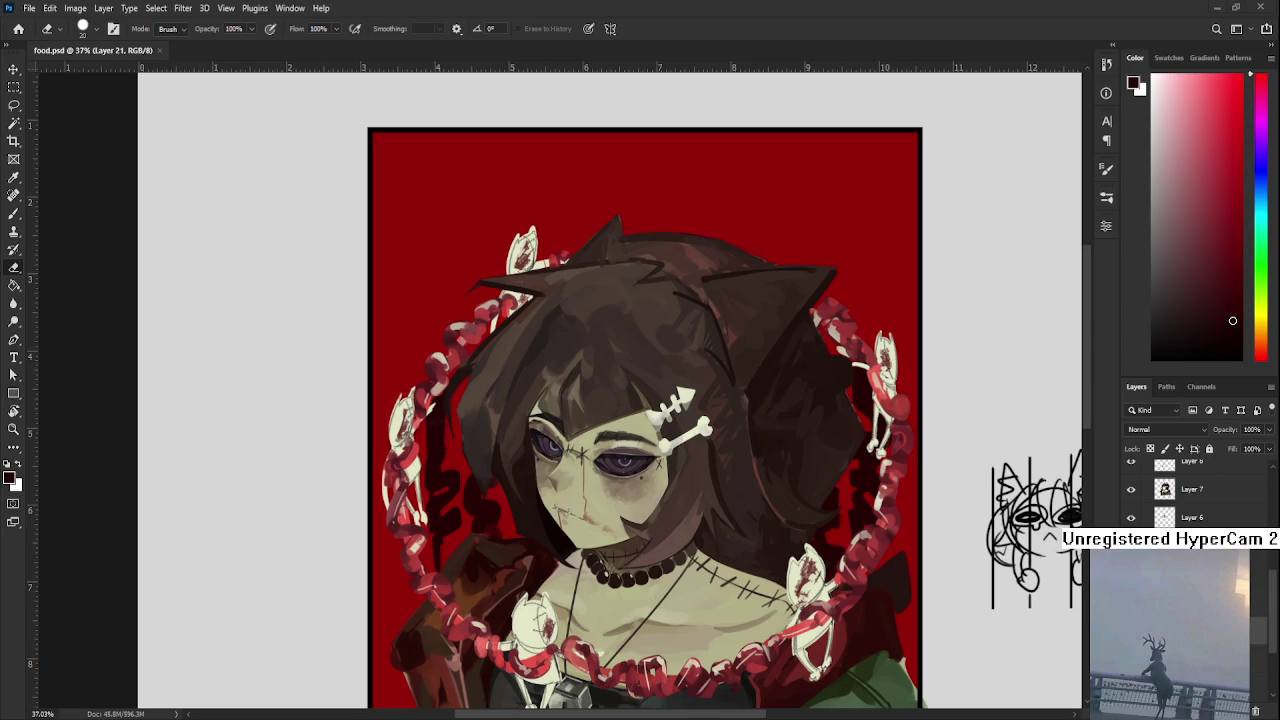
{"action": "scroll", "coordinate": [624, 404], "scroll_direction": "down", "scroll_amount": 1}
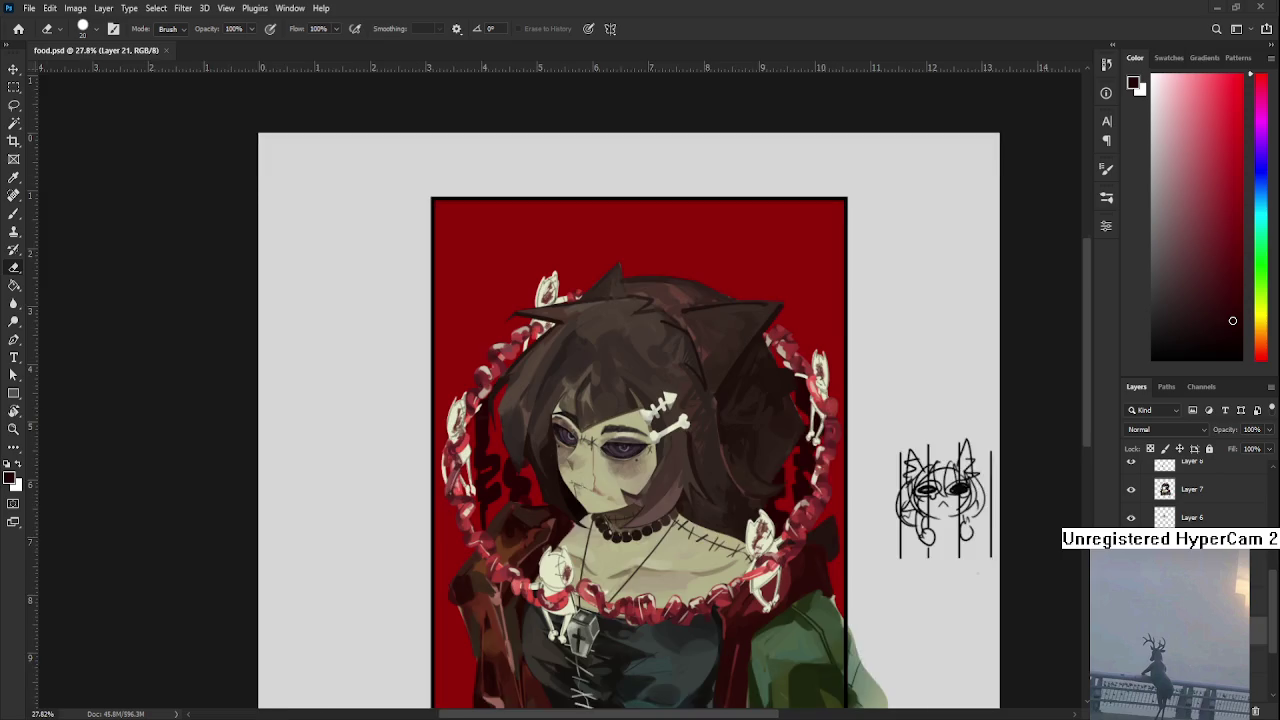
{"action": "scroll", "coordinate": [624, 404], "scroll_direction": "down", "scroll_amount": 1}
{"action": "scroll", "coordinate": [821, 527], "scroll_direction": "up", "scroll_amount": 1}
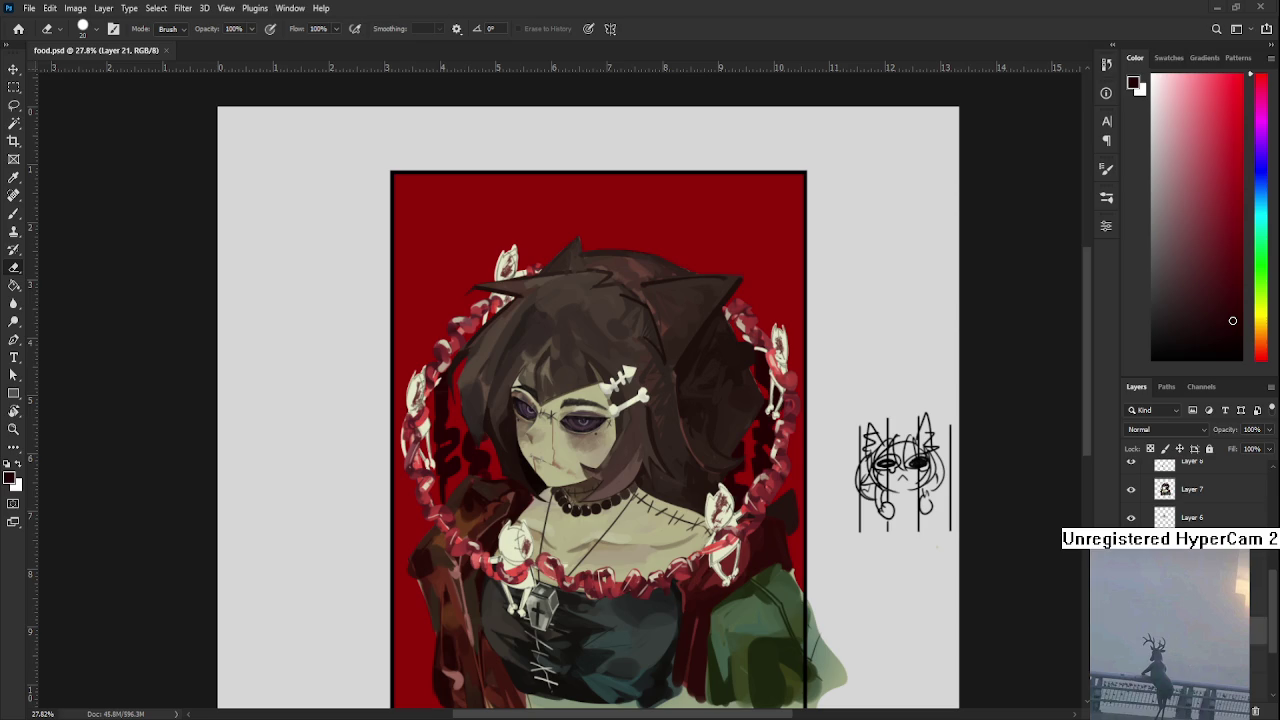
{"action": "scroll", "coordinate": [647, 504], "scroll_direction": "down", "scroll_amount": 1}
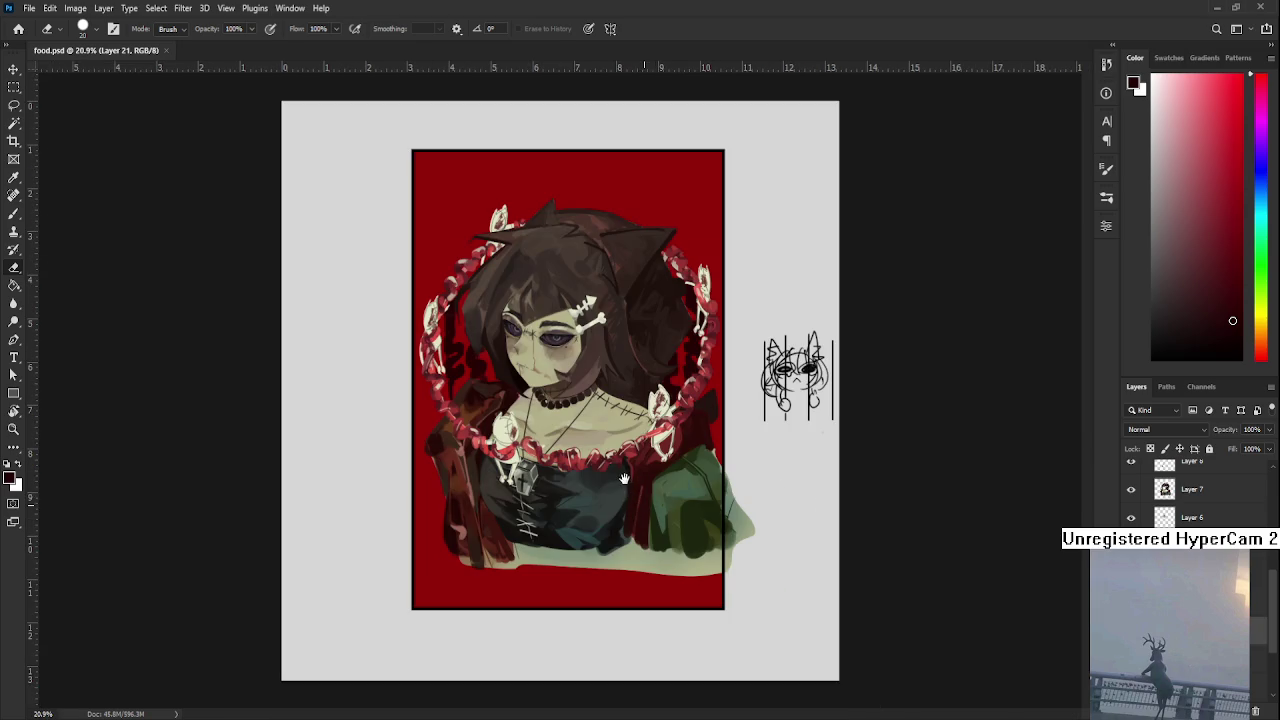
{"action": "scroll", "coordinate": [624, 479], "scroll_direction": "up", "scroll_amount": 1}
{"action": "scroll", "coordinate": [566, 530], "scroll_direction": "up", "scroll_amount": 1}
{"action": "scroll", "coordinate": [573, 446], "scroll_direction": "up", "scroll_amount": 1}
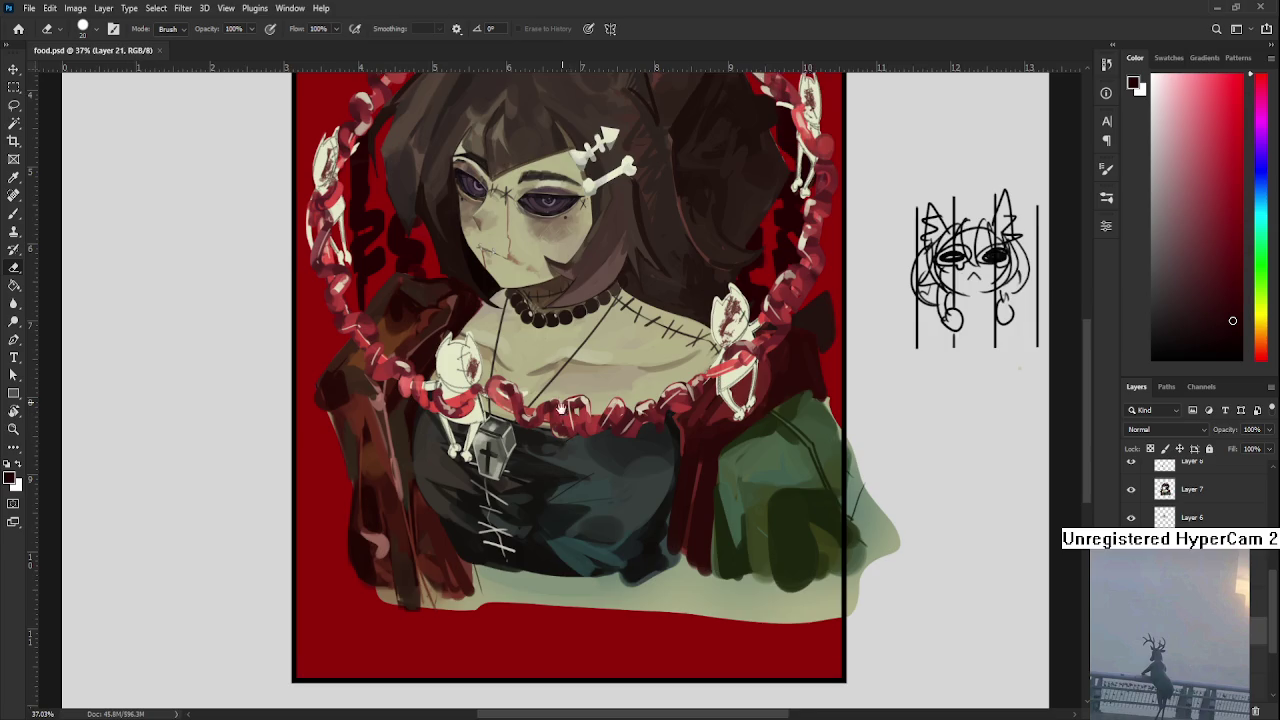
{"action": "scroll", "coordinate": [573, 446], "scroll_direction": "up", "scroll_amount": 2}
{"action": "scroll", "coordinate": [573, 446], "scroll_direction": "down", "scroll_amount": 2}
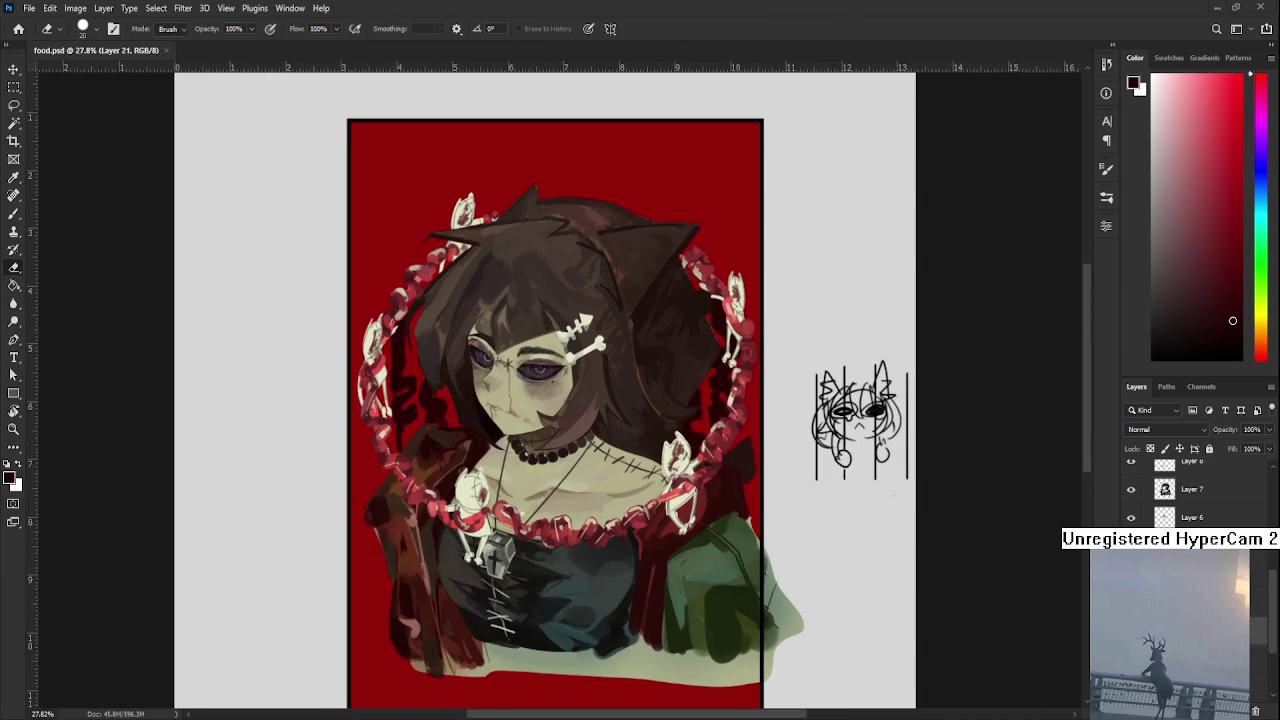